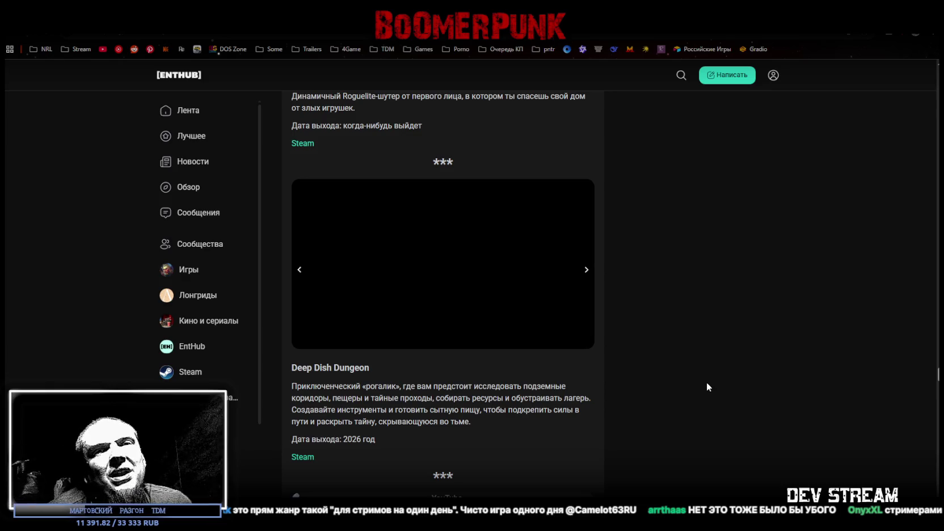
- Scroll to the Rover's Tale entry and highlight phrases of its description while reading it
scroll(539, 351, down, 4)
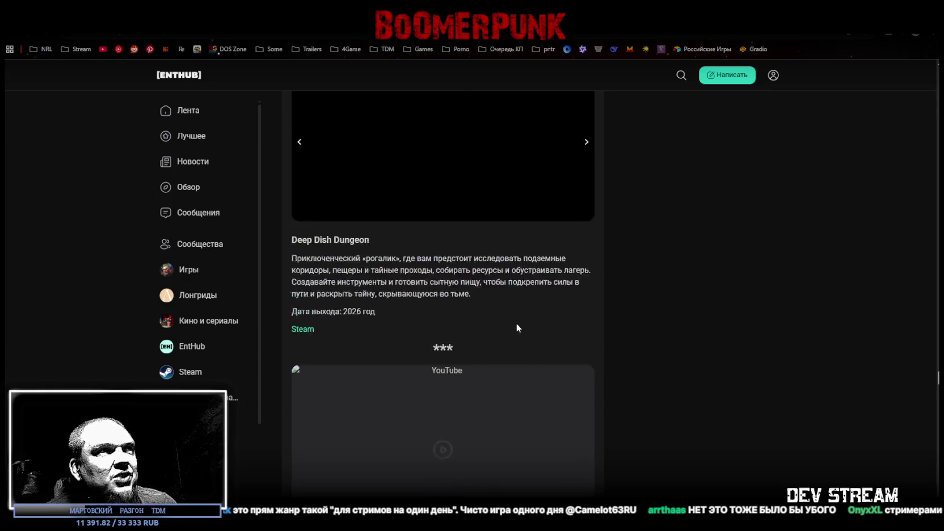
scroll(506, 304, down, 4)
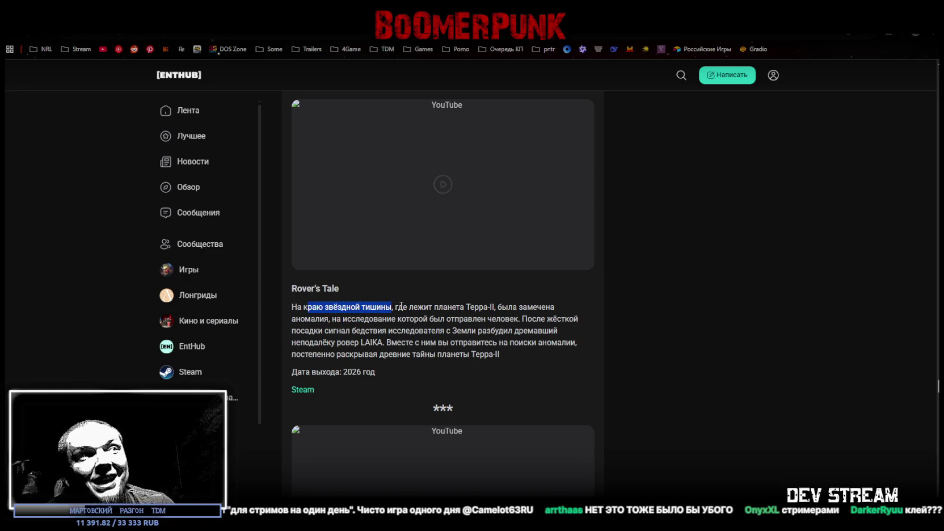
mouse_move(448, 304)
mouse_down()
mouse_move(480, 304)
mouse_move(298, 319)
mouse_up()
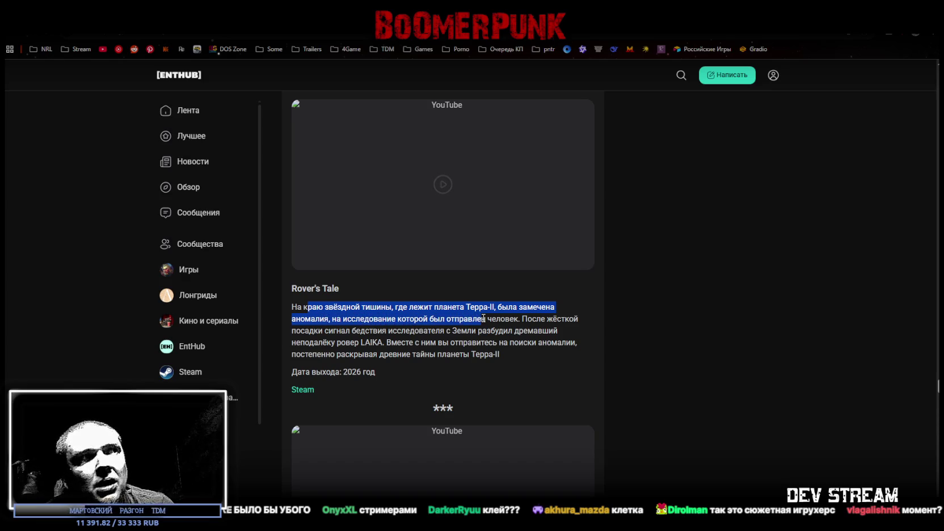
click(306, 333)
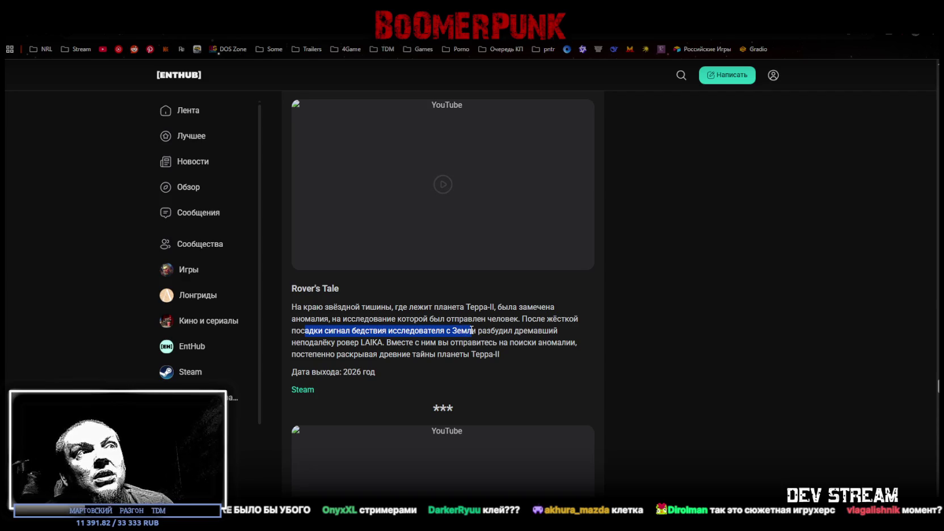
click(313, 351)
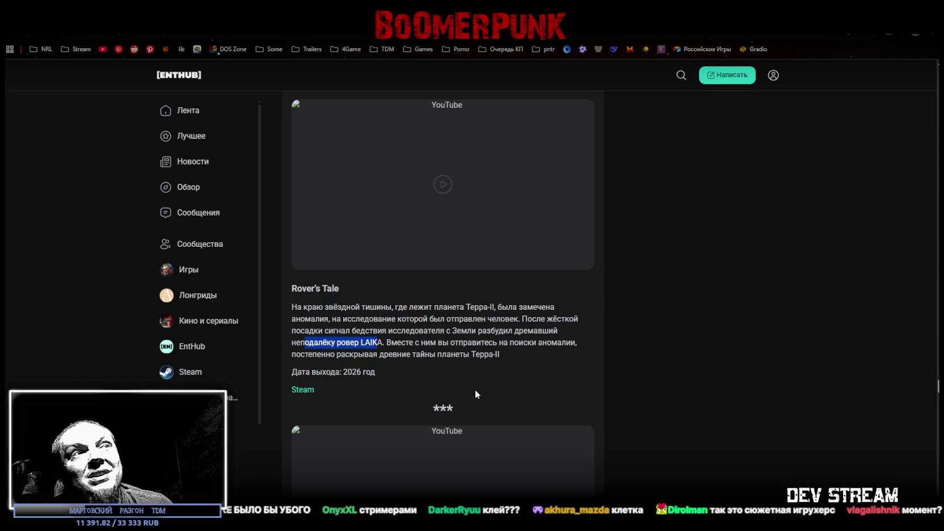
click(430, 357)
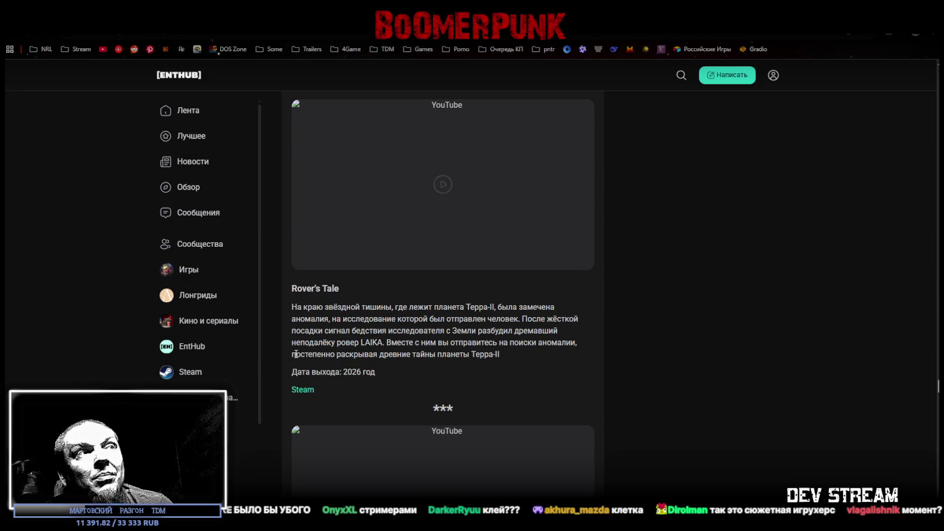
drag(305, 356, 378, 358)
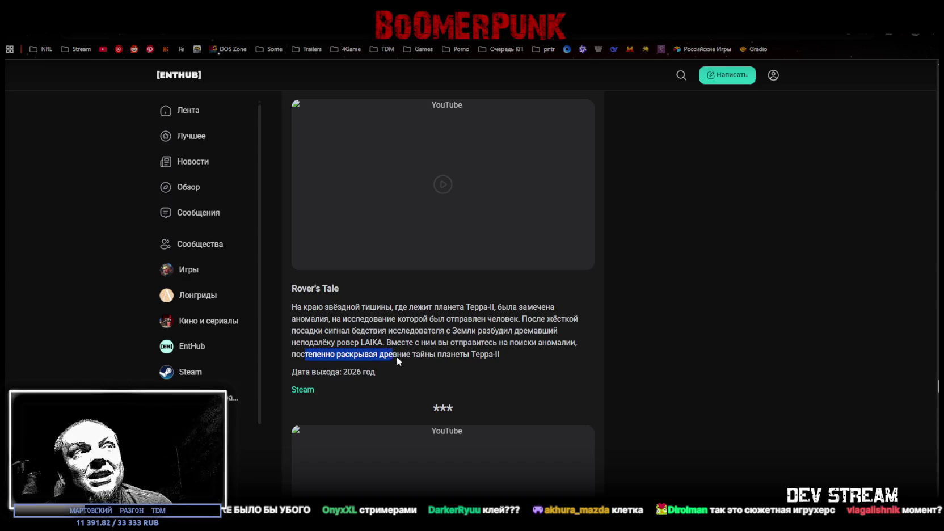
click(470, 286)
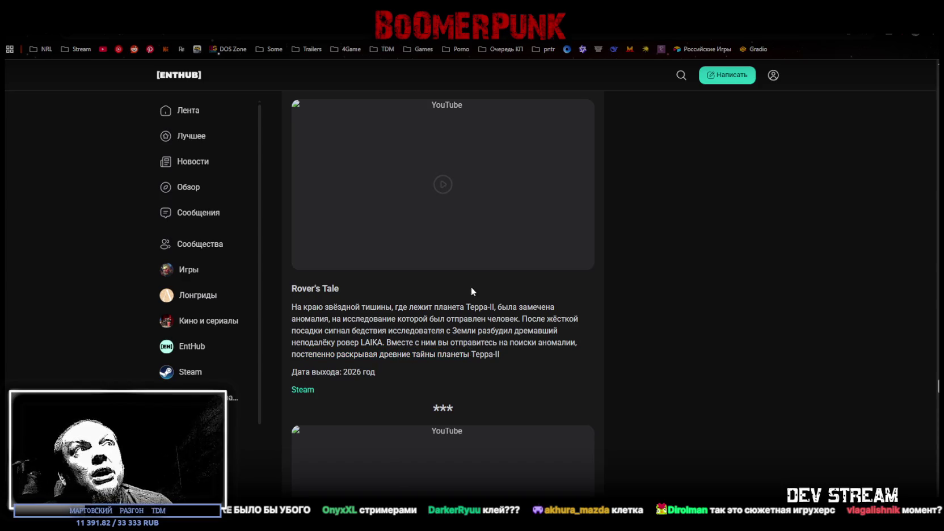
scroll(453, 316, up, 2)
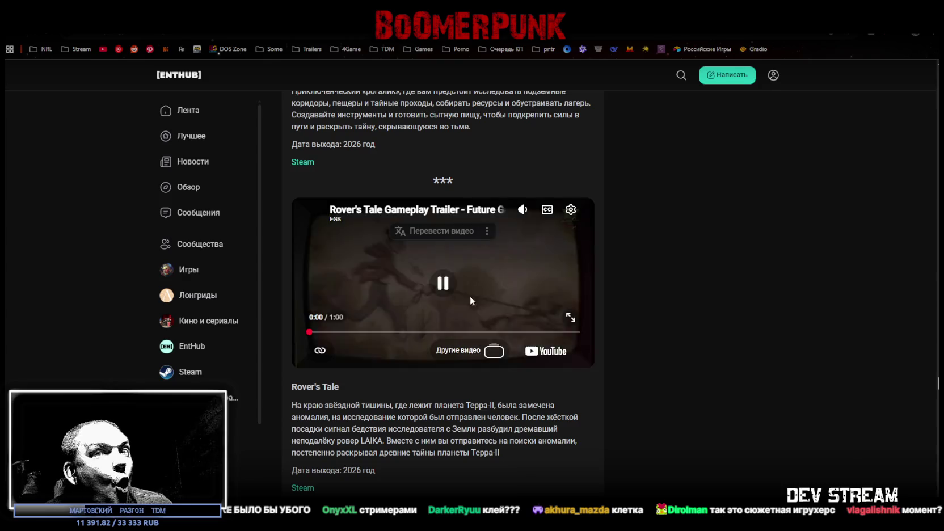
- Watch the Rover's Tale trailer fullscreen, pause it near the end, and return to the article
click(570, 317)
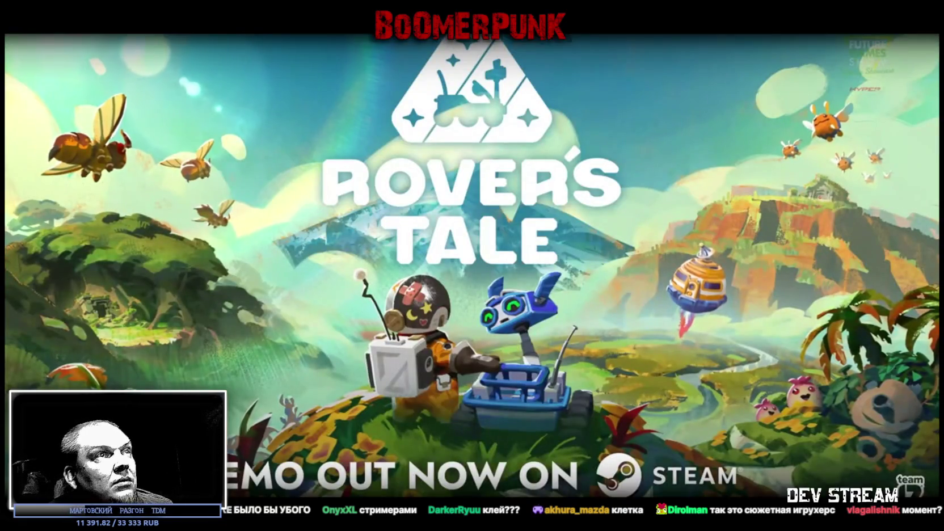
click(477, 389)
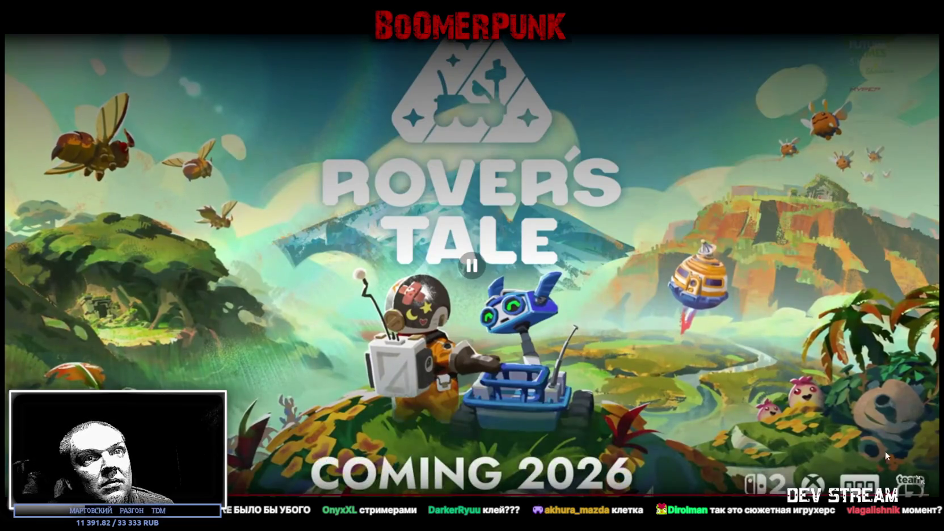
key(Escape)
scroll(421, 294, down, 5)
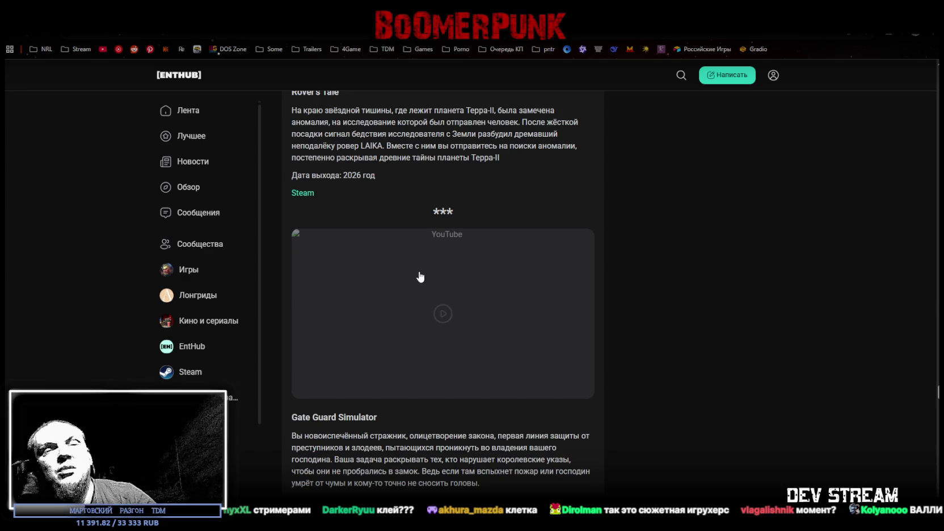
- Scroll past Gate Guard Simulator and Killing Floor 3, then load the Monster Hunter Stories 3 trailer
scroll(420, 274, down, 1)
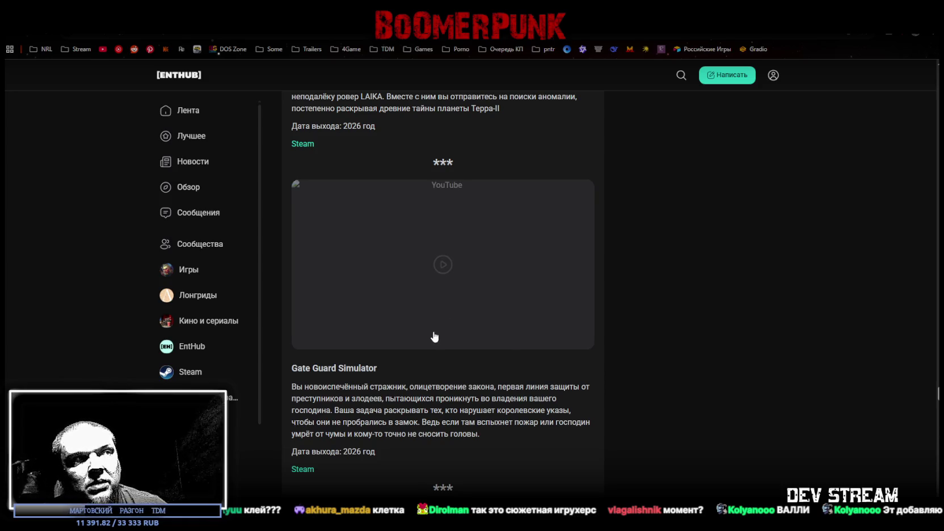
scroll(434, 336, down, 2)
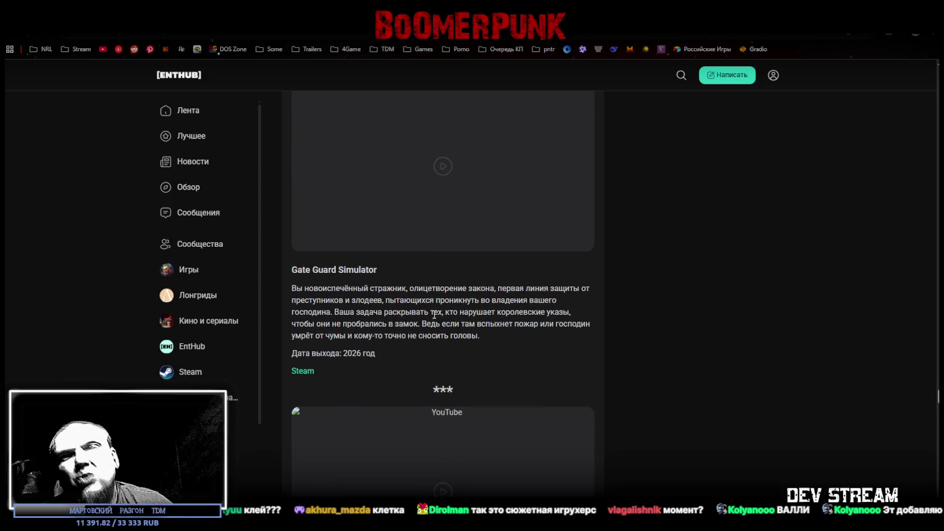
scroll(433, 312, down, 1)
scroll(508, 302, down, 2)
scroll(509, 302, down, 1)
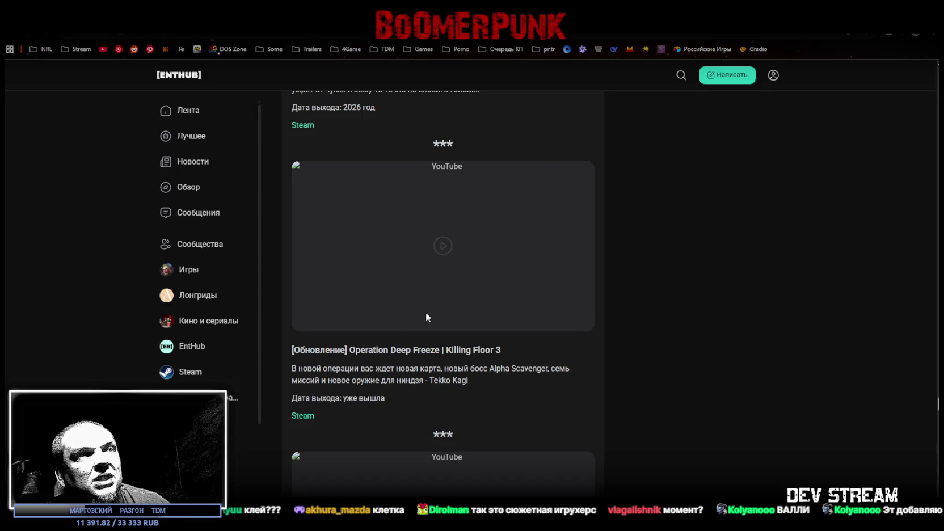
scroll(406, 320, down, 4)
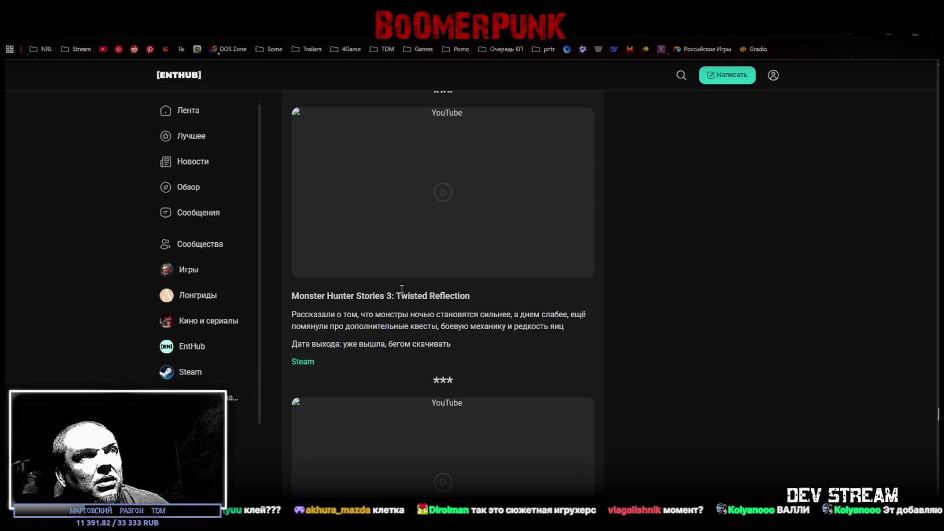
click(444, 194)
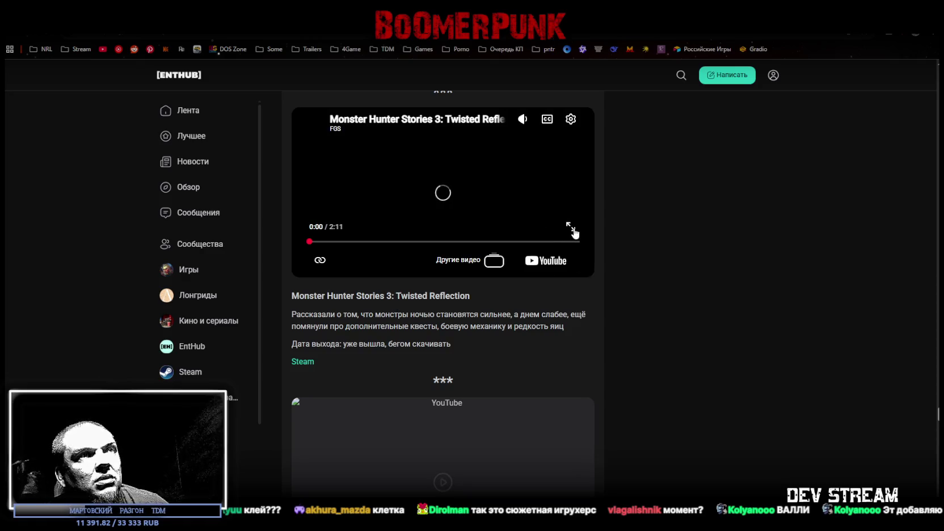
- Play the 2:11 Monster Hunter Stories 3 trailer fullscreen through its armor-forging scenes, then exit fullscreen
click(570, 227)
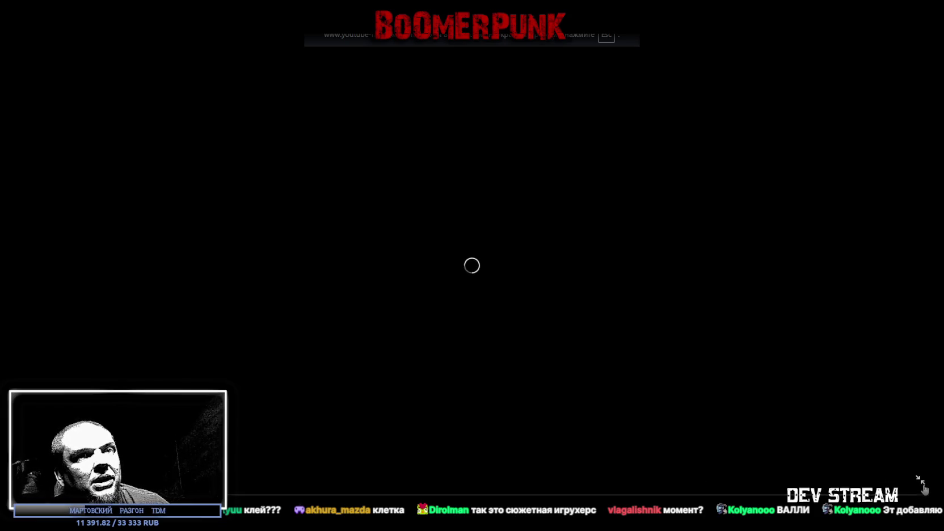
click(920, 479)
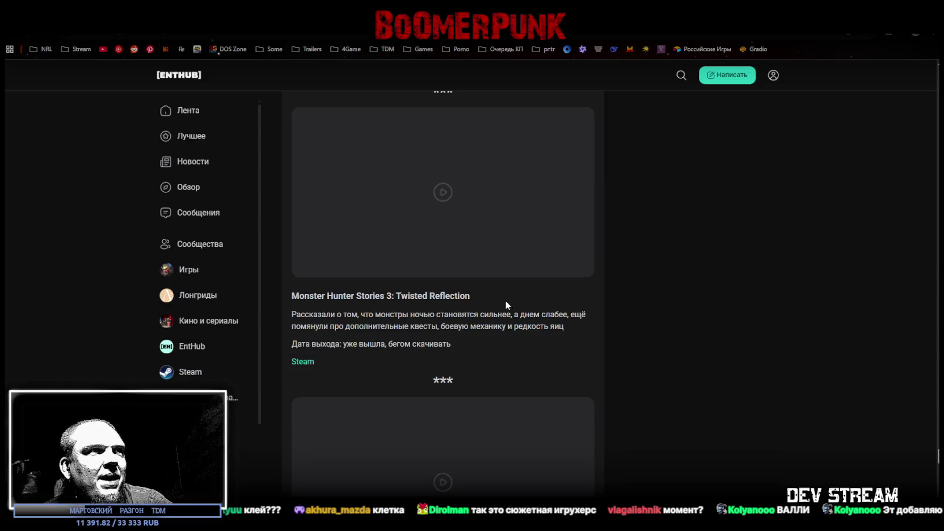
click(444, 200)
click(579, 268)
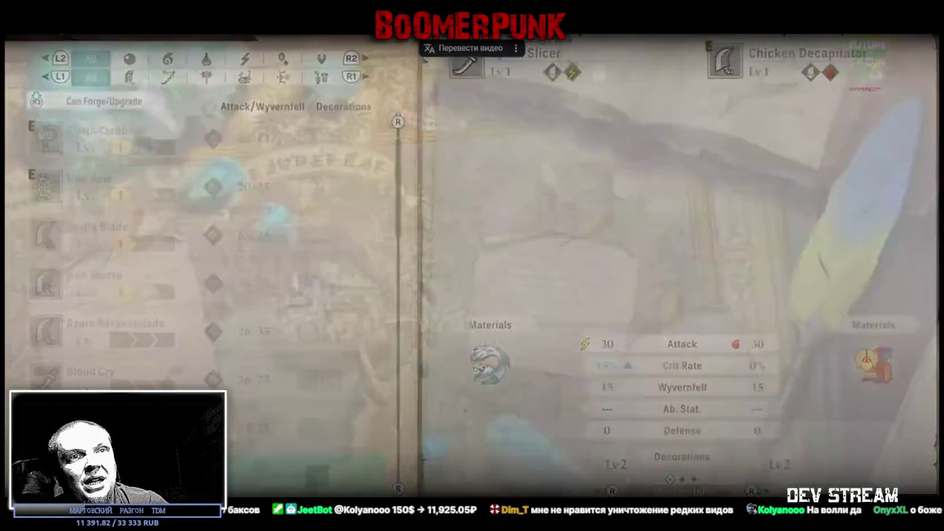
key(Escape)
scroll(494, 238, up, 7)
- Scroll back up to Rover's Tale and look over its Steam store page, then close it
scroll(498, 272, up, 7)
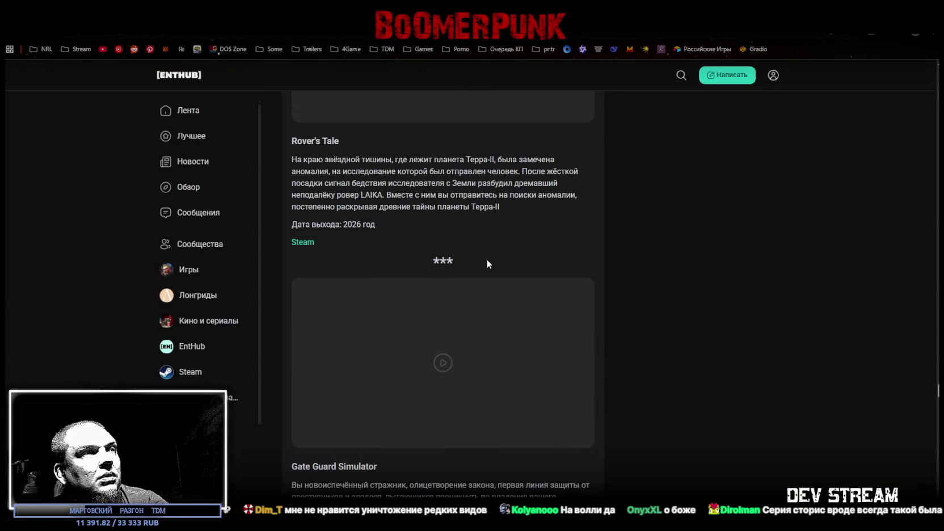
scroll(486, 261, up, 2)
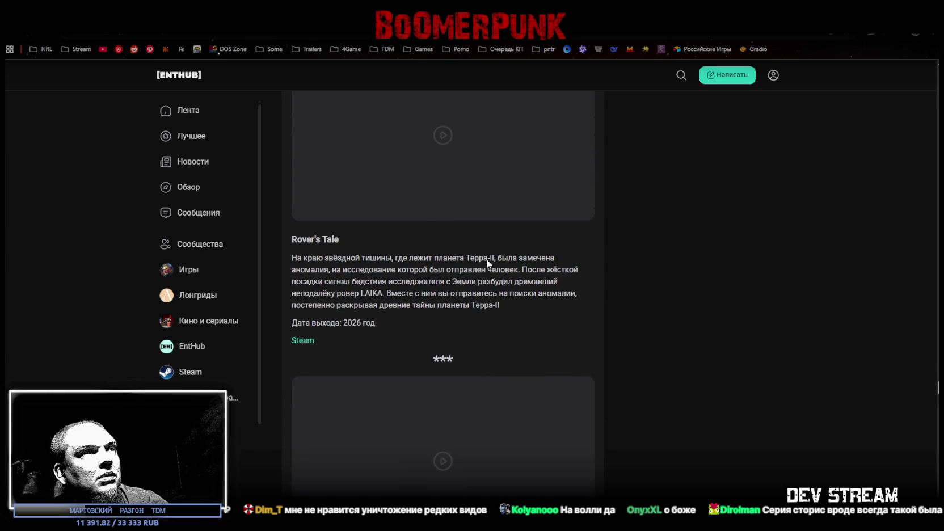
click(302, 341)
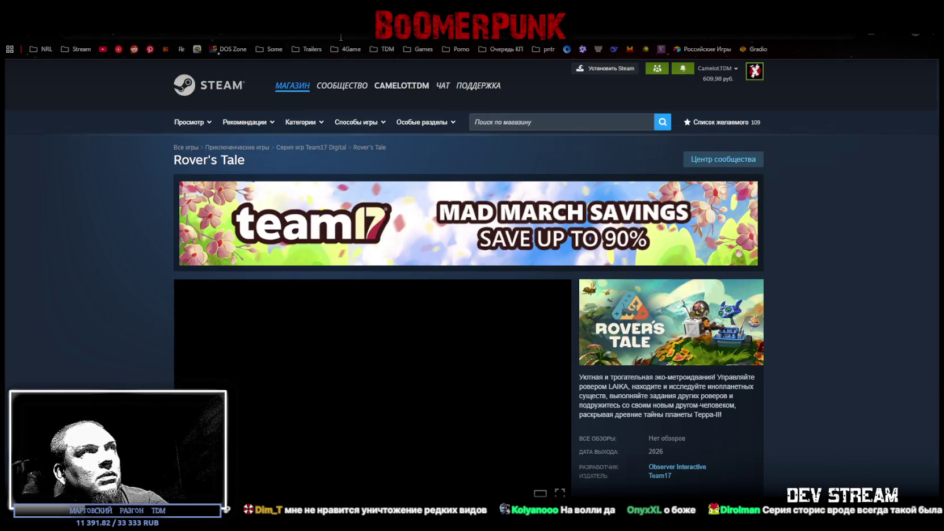
scroll(470, 284, down, 4)
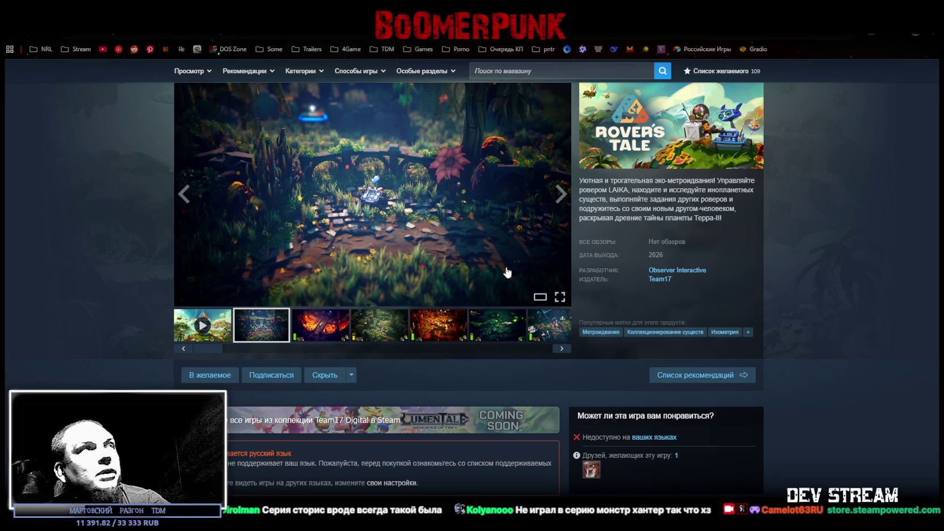
key(ctrl+w)
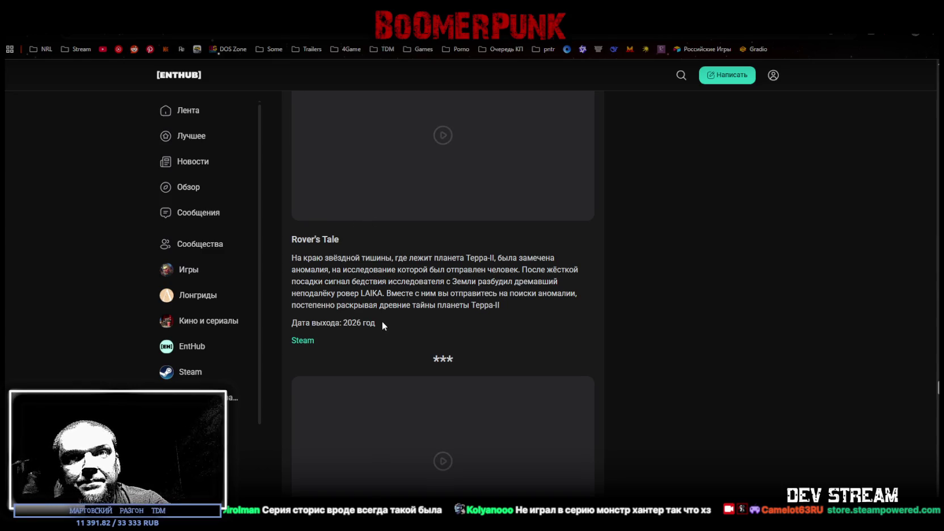
- Scroll the article down to the Ritual Tides entry below the Monster Hunter trailer
scroll(389, 326, down, 4)
scroll(432, 362, up, 5)
scroll(433, 362, up, 2)
scroll(433, 361, down, 12)
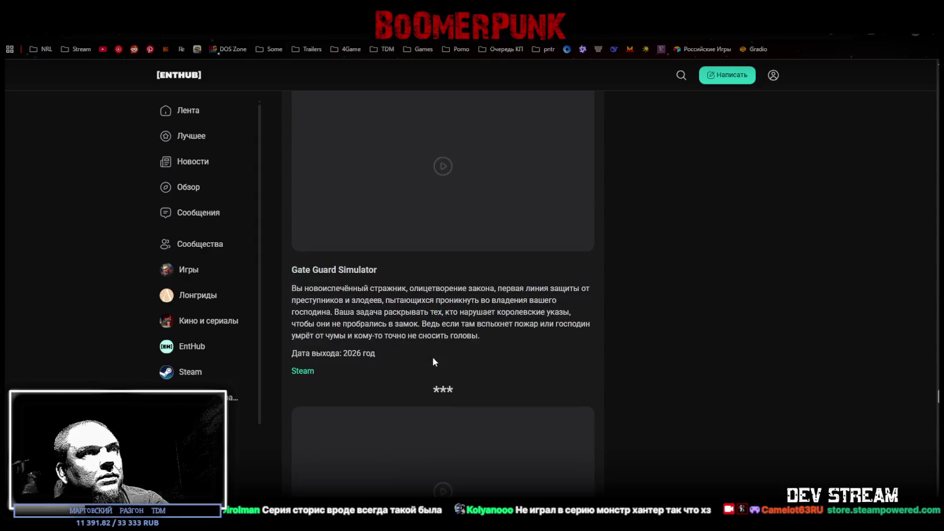
scroll(433, 361, down, 9)
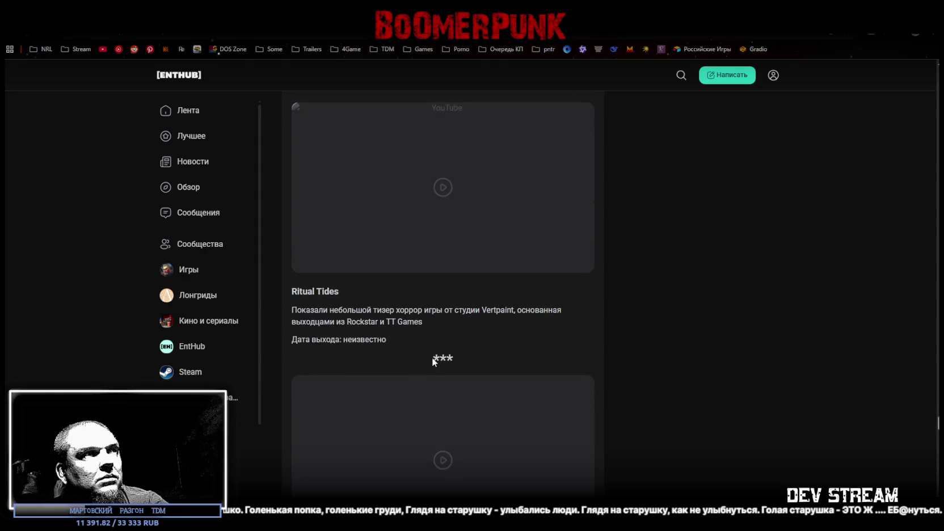
scroll(431, 361, up, 1)
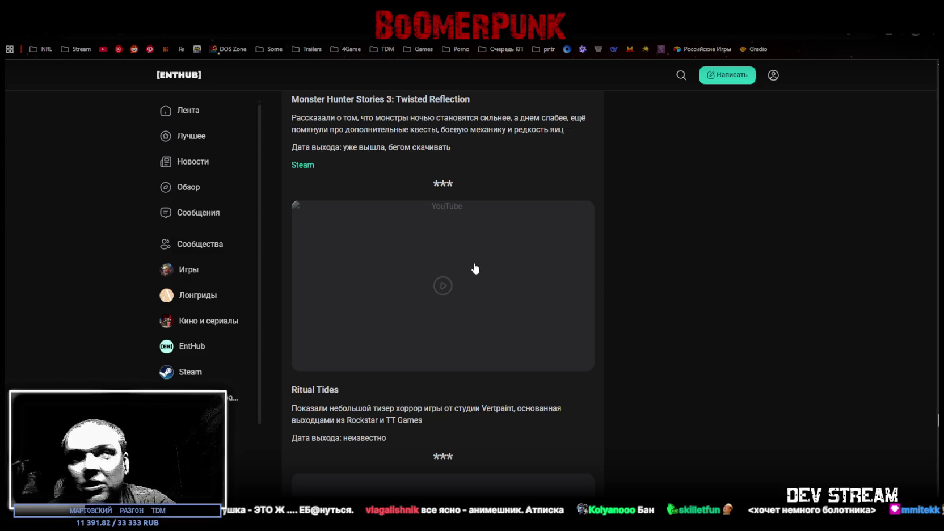
scroll(443, 273, up, 3)
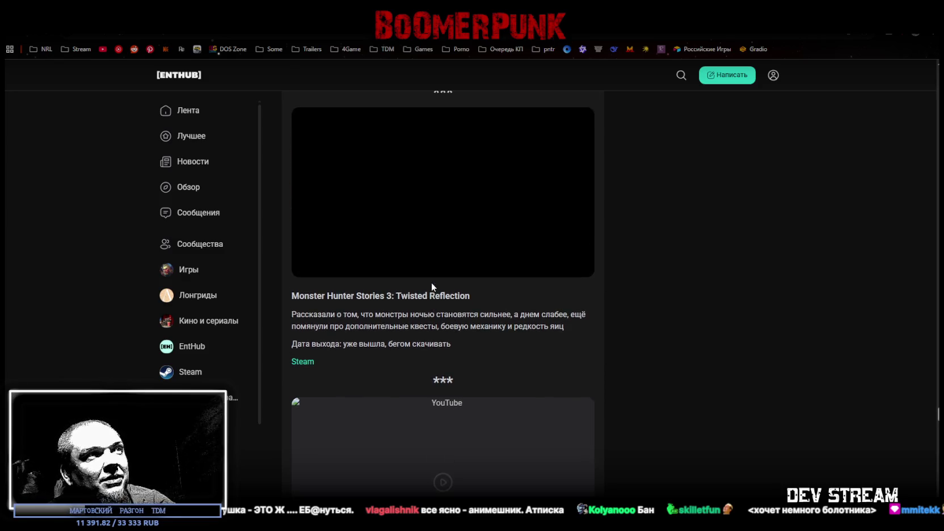
scroll(431, 286, down, 3)
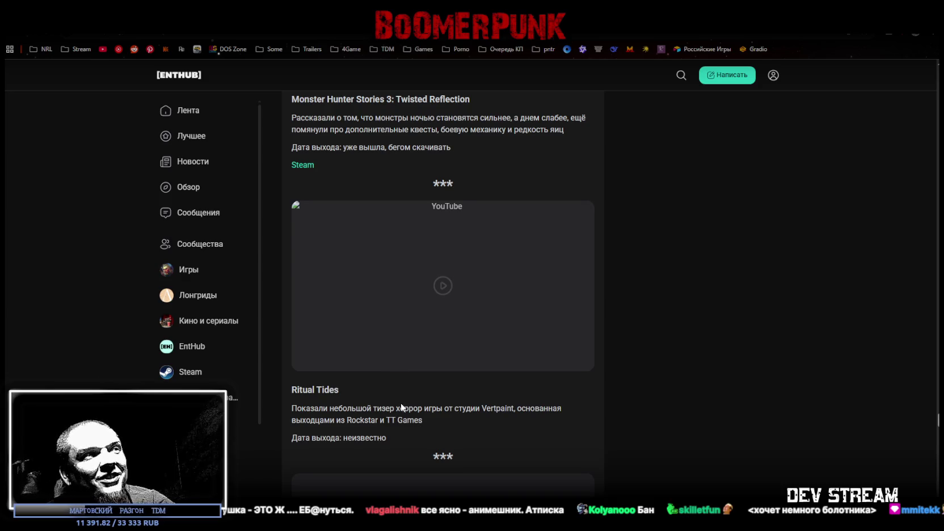
mouse_move(302, 408)
mouse_down()
mouse_move(483, 419)
mouse_move(489, 409)
mouse_up()
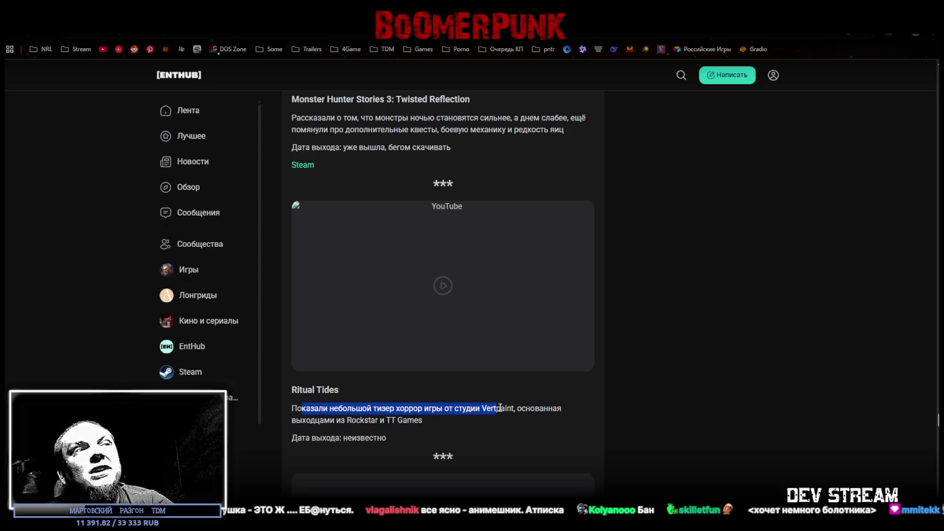
mouse_move(500, 406)
mouse_down()
mouse_move(326, 410)
mouse_move(316, 420)
mouse_move(352, 419)
mouse_up()
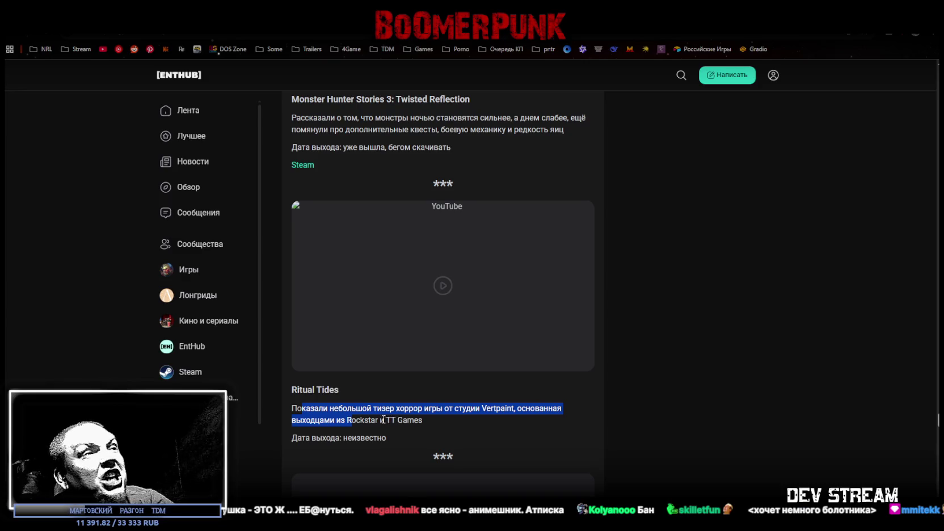
click(359, 419)
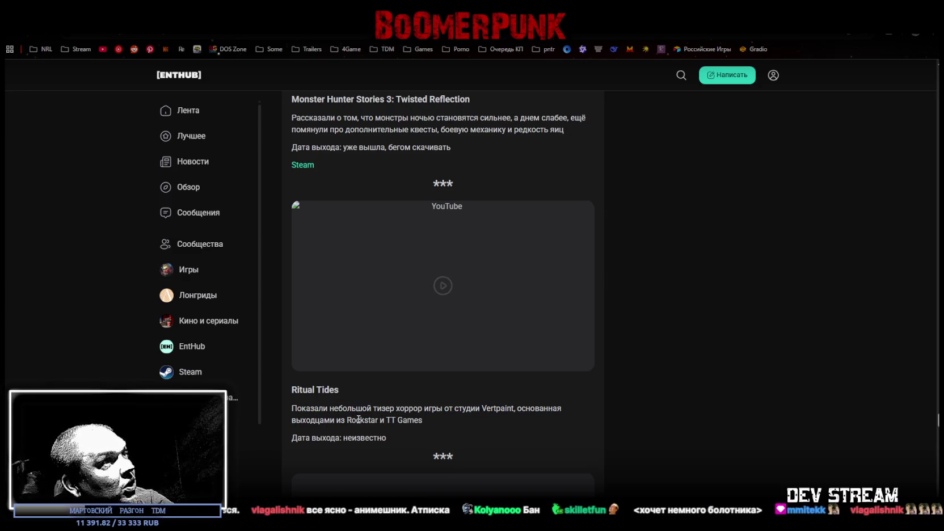
click(445, 283)
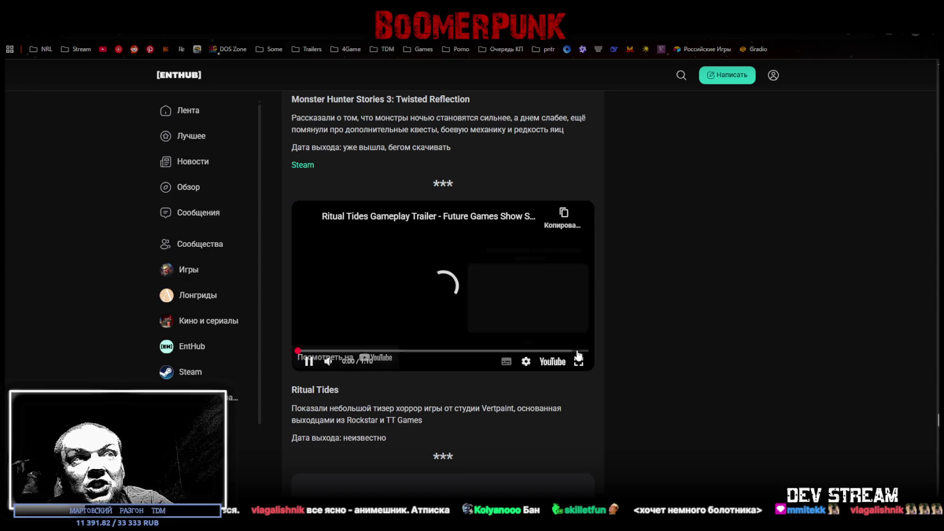
click(580, 363)
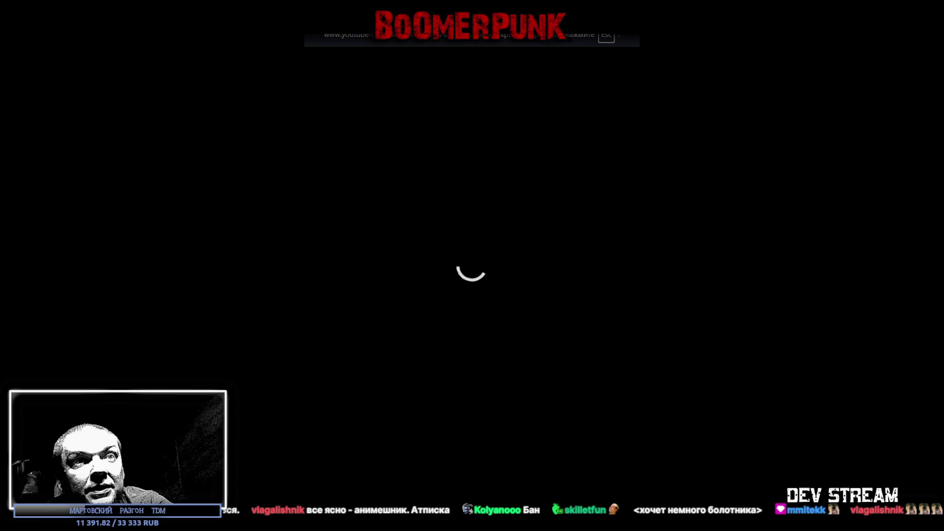
key(Escape)
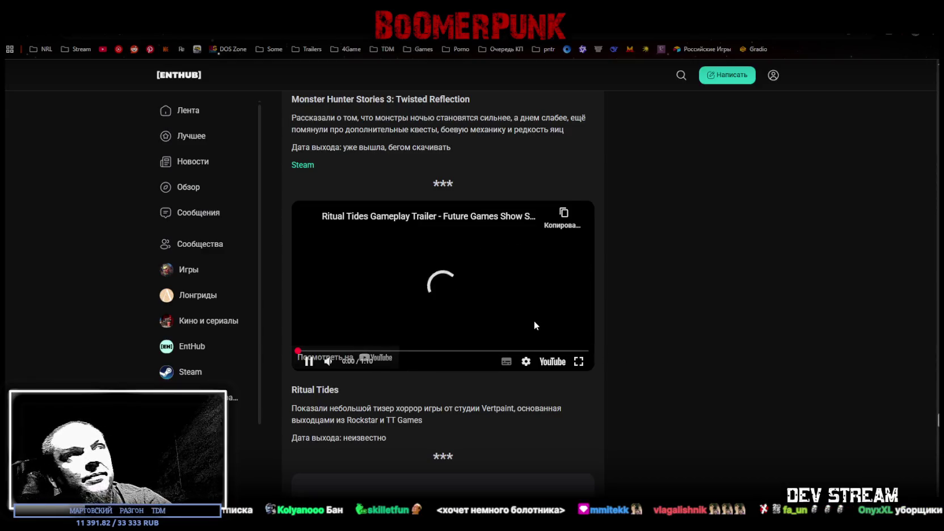
key(F5)
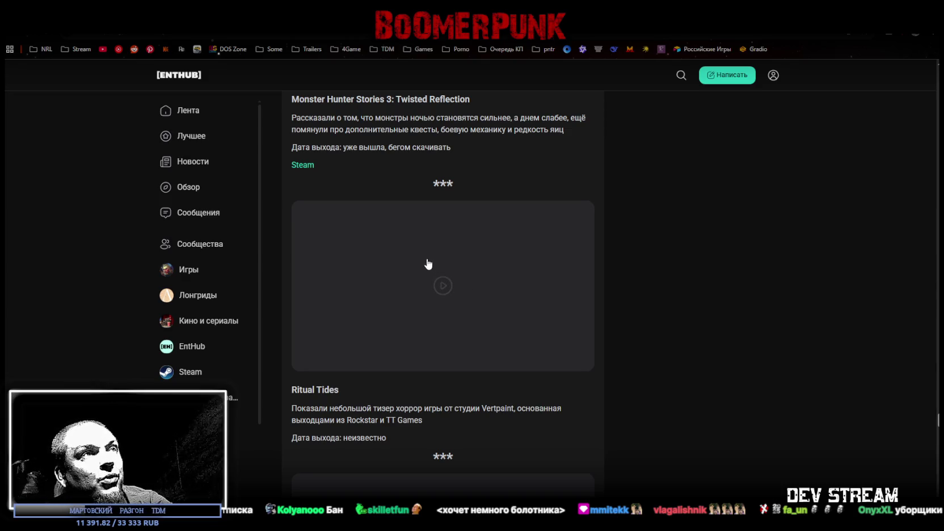
click(457, 291)
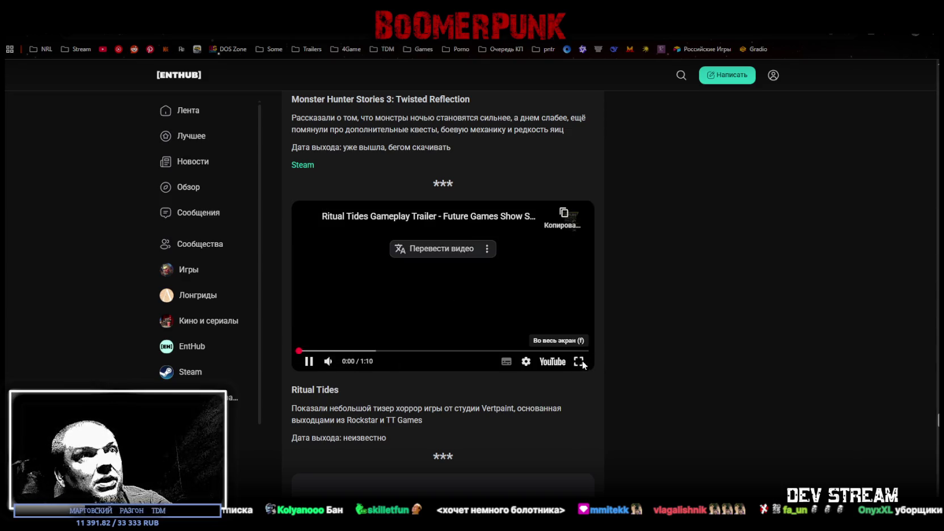
click(579, 361)
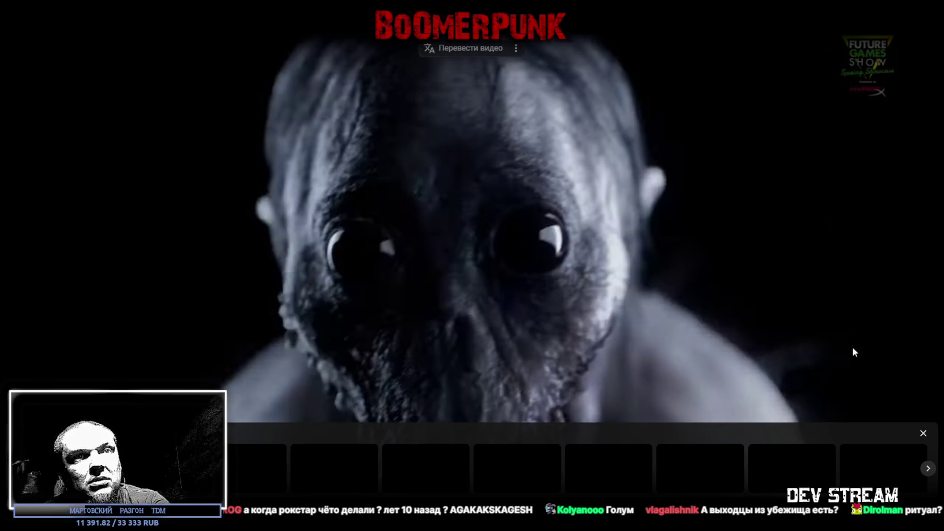
click(922, 435)
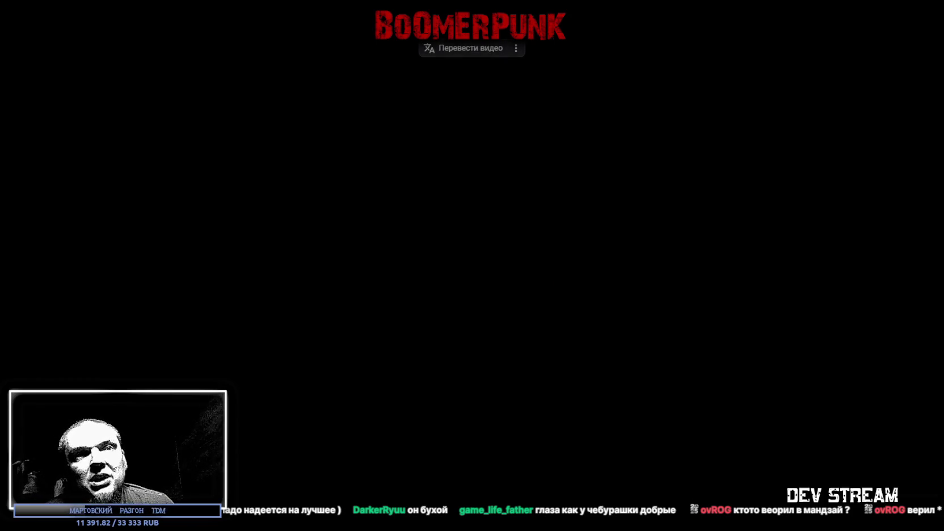
key(Escape)
- Scroll down to the Samson entry and start its 1:38 gameplay trailer
scroll(507, 400, down, 3)
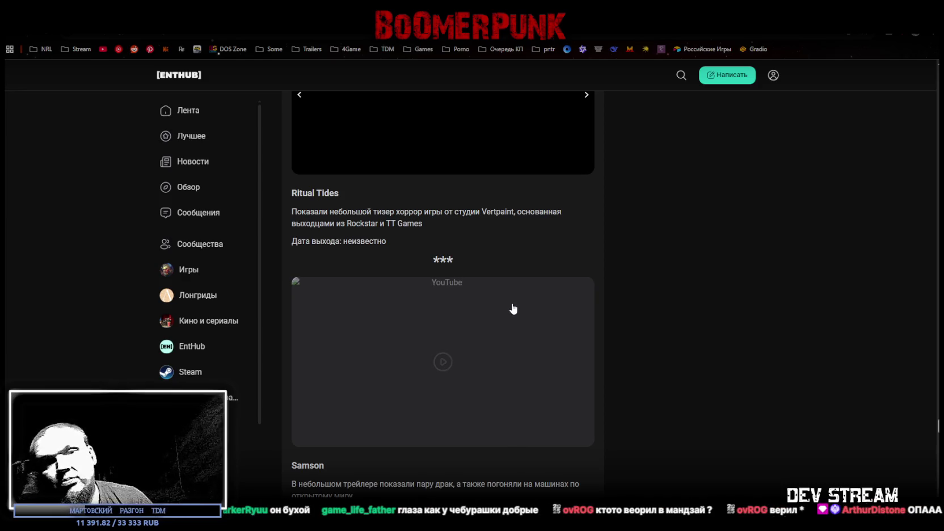
scroll(433, 298, down, 1)
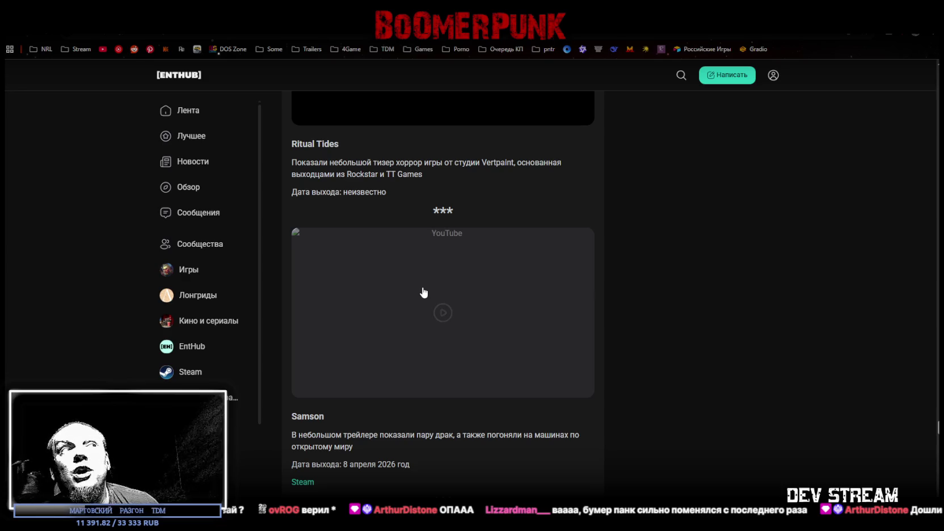
click(443, 313)
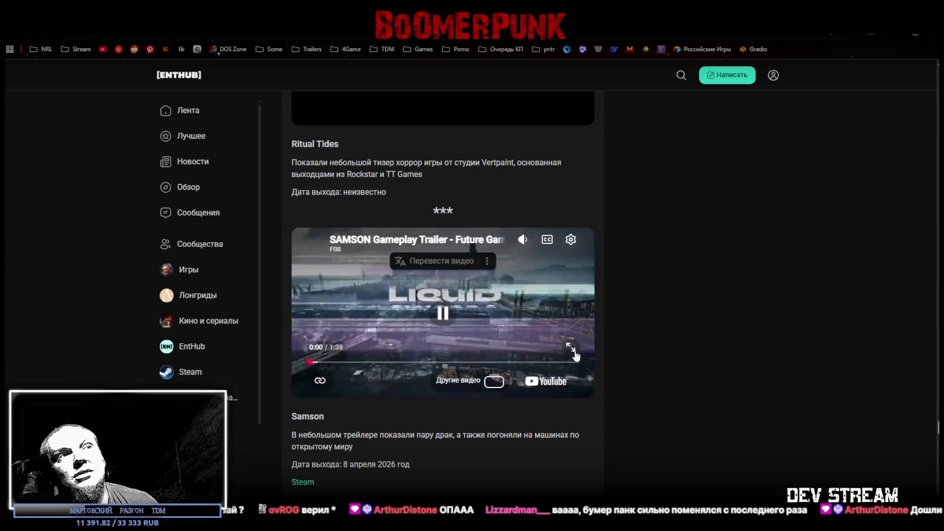
- Watch the Samson trailer full screen, let it finish in the article, then switch to the GameBomb page
click(574, 351)
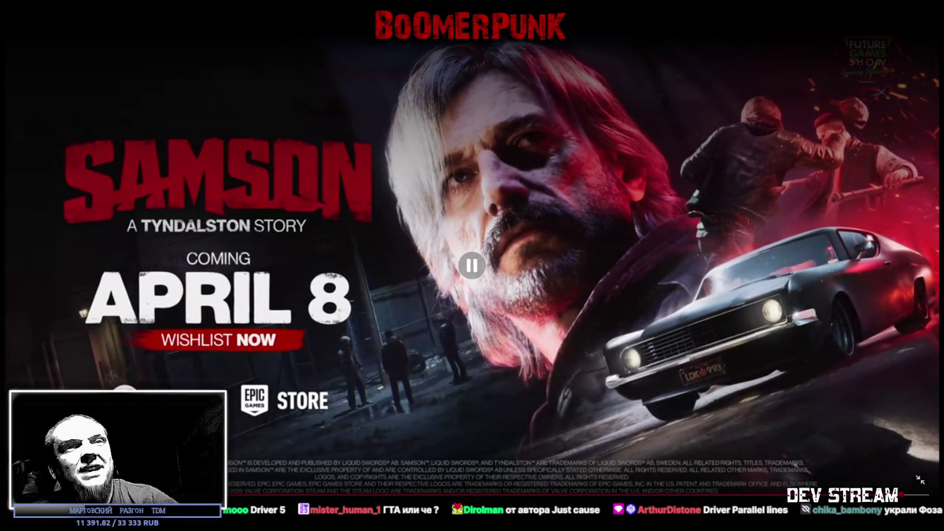
key(Escape)
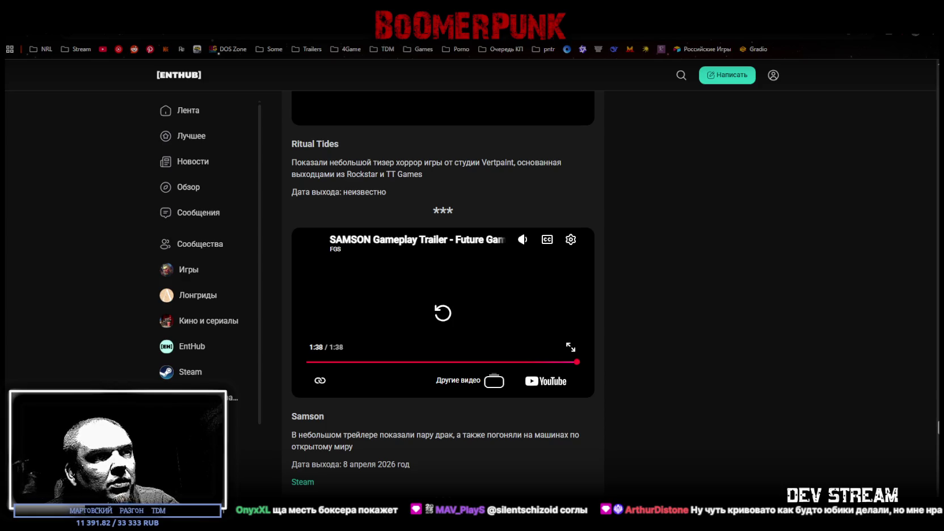
key(ctrl+Tab)
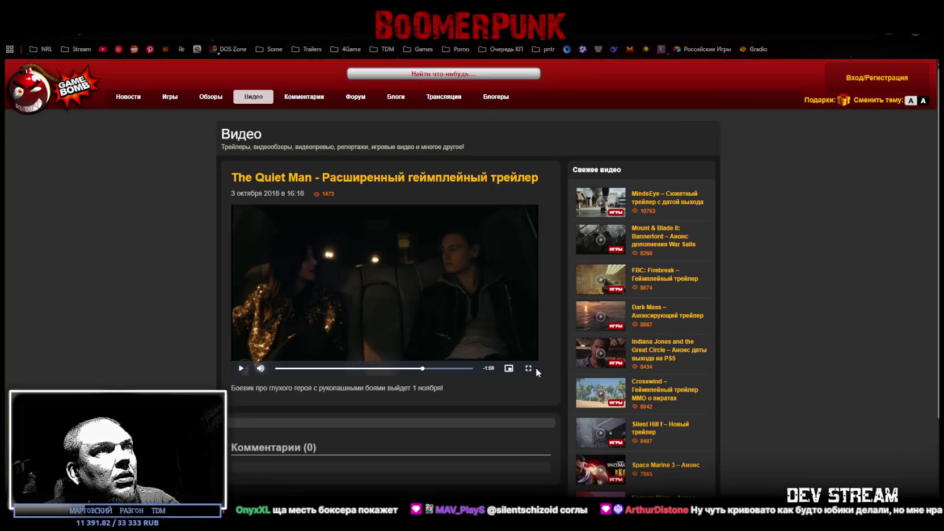
- Watch The Quiet Man extended gameplay trailer full screen, then close it and return to EntHub
click(528, 368)
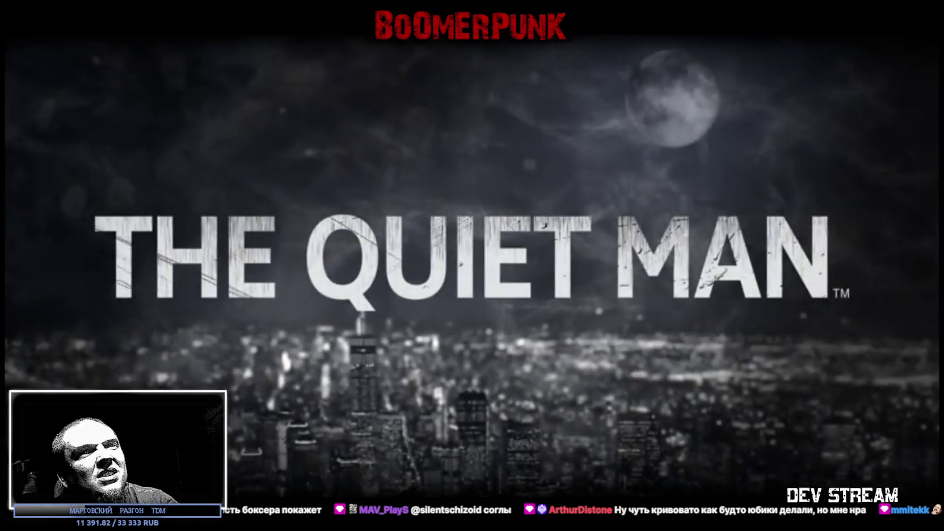
key(Escape)
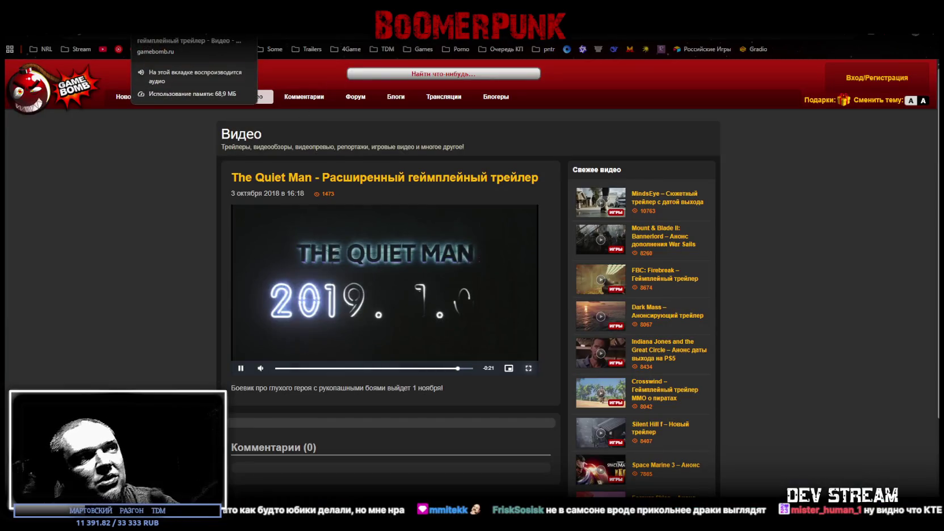
key(ctrl+w)
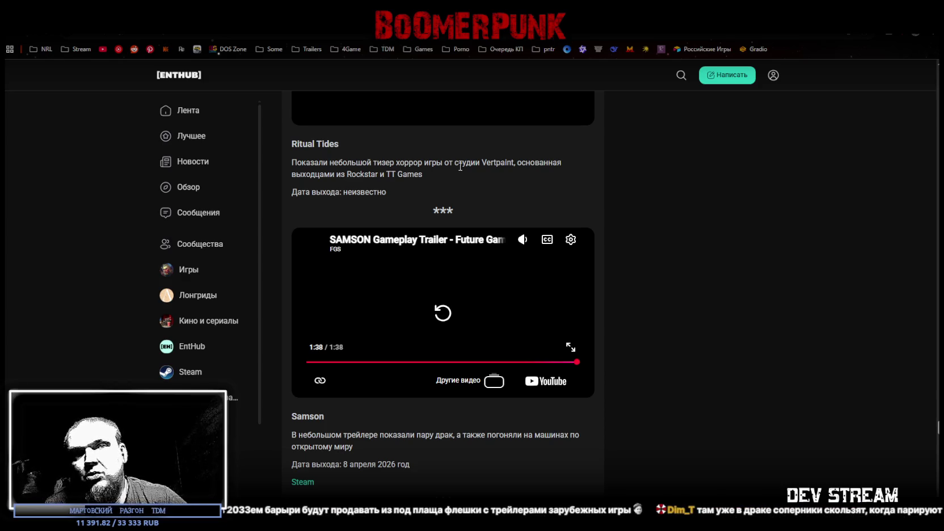
- Replay the finished 1:38 Samson gameplay trailer from 0:00
click(442, 314)
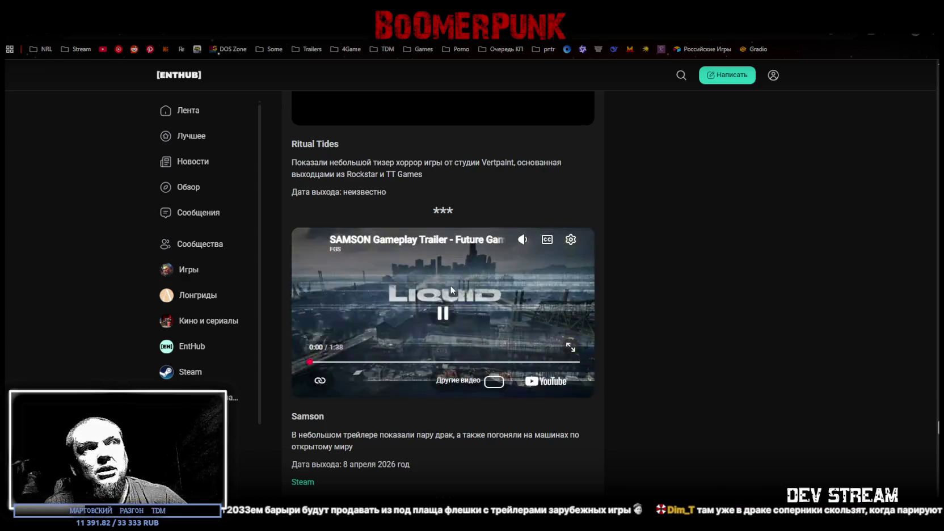
- Watch the Samson trailer full screen to its 1:38 end, pausing and skipping ahead, then exit
click(571, 348)
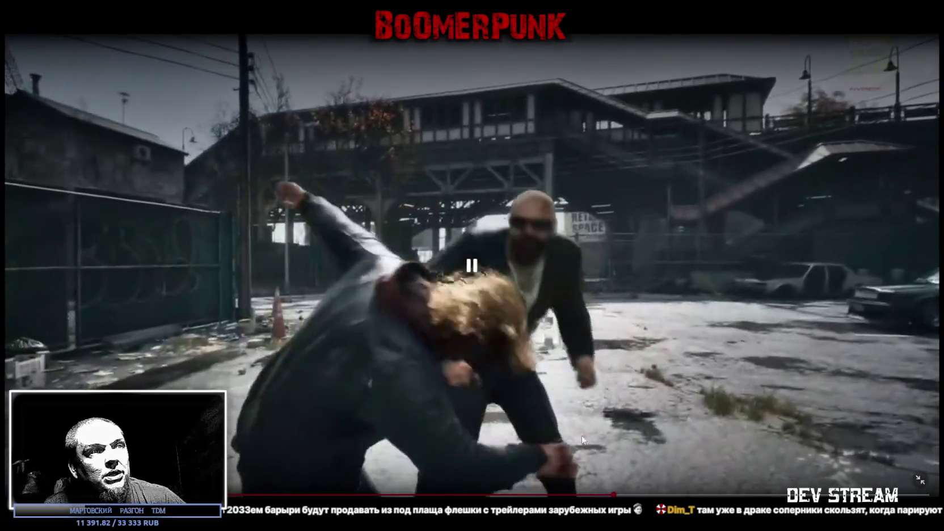
click(638, 430)
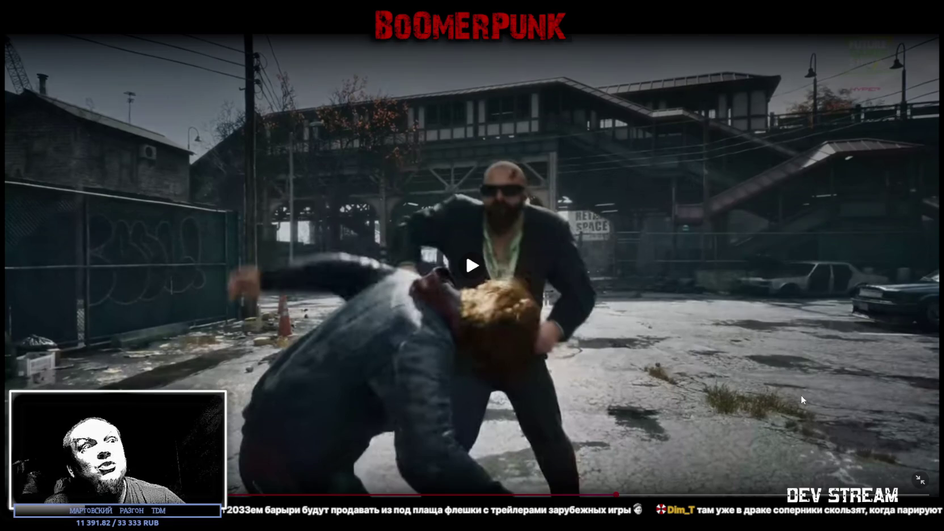
click(710, 495)
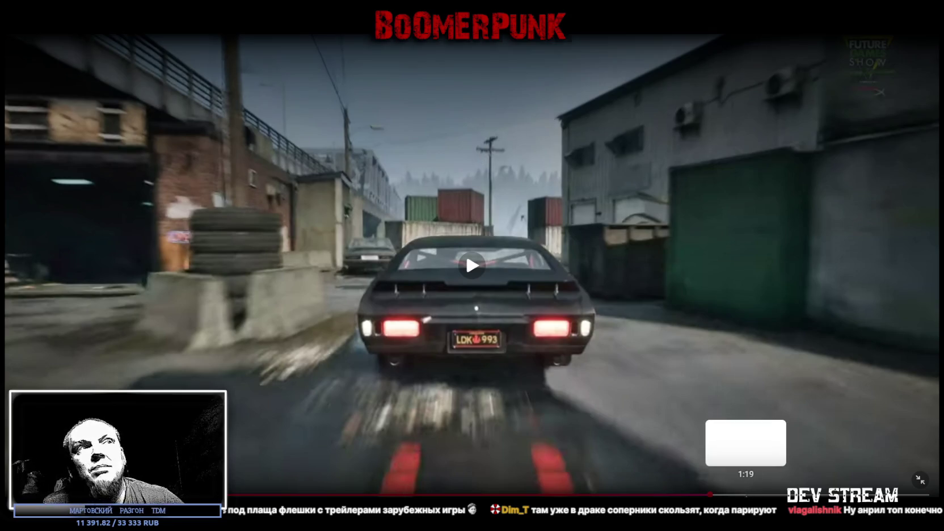
click(695, 371)
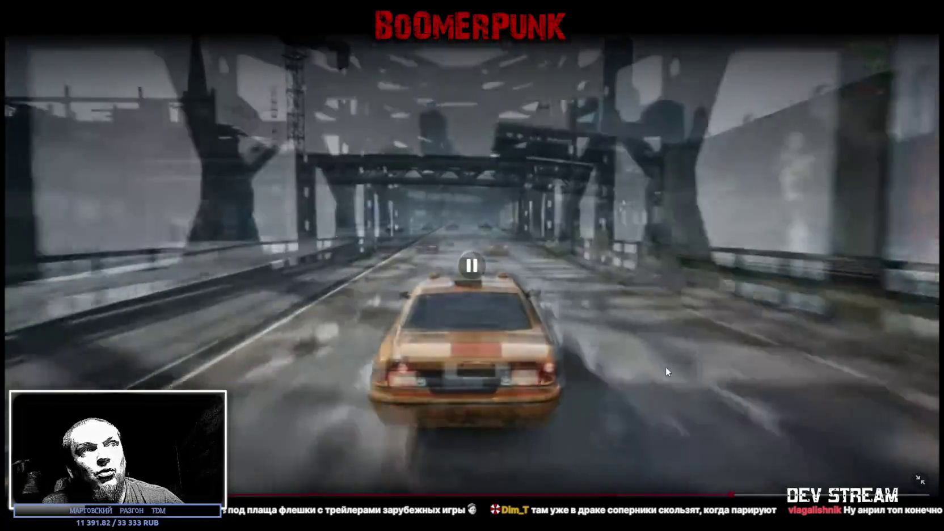
click(556, 350)
click(573, 431)
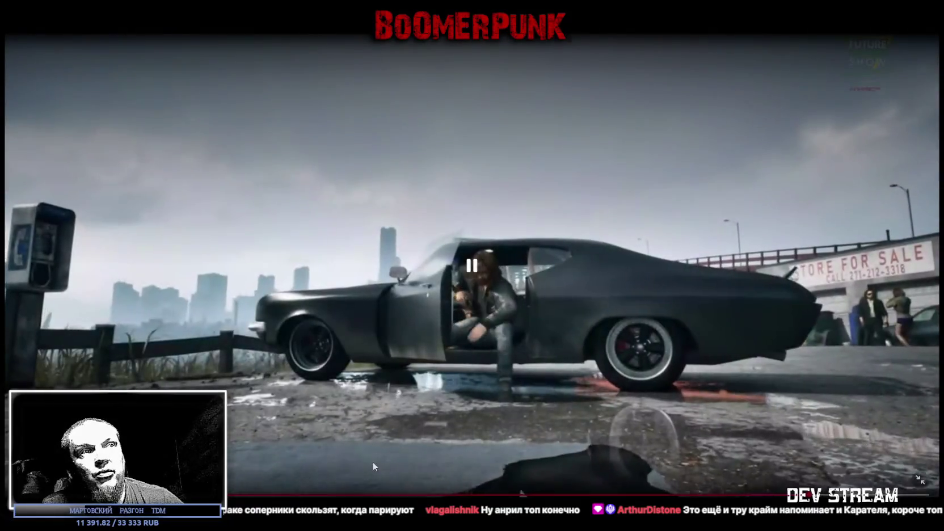
click(259, 418)
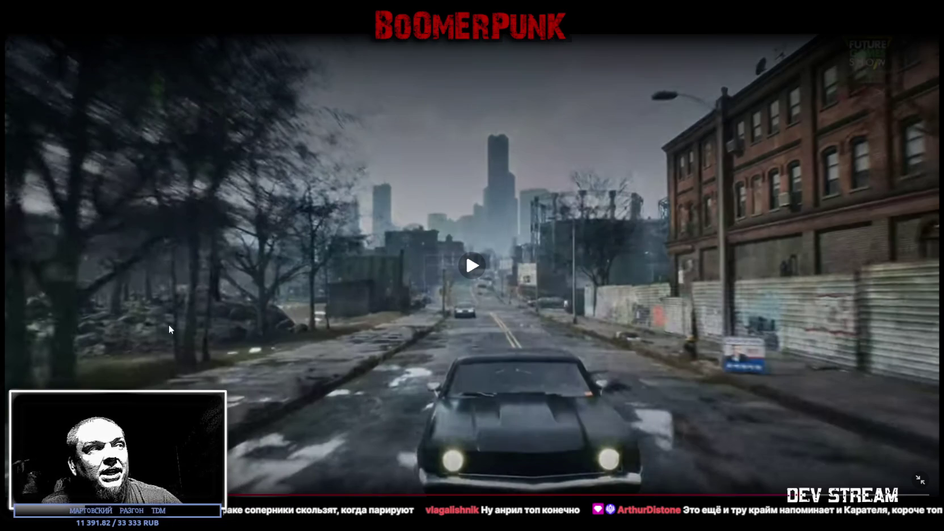
click(469, 267)
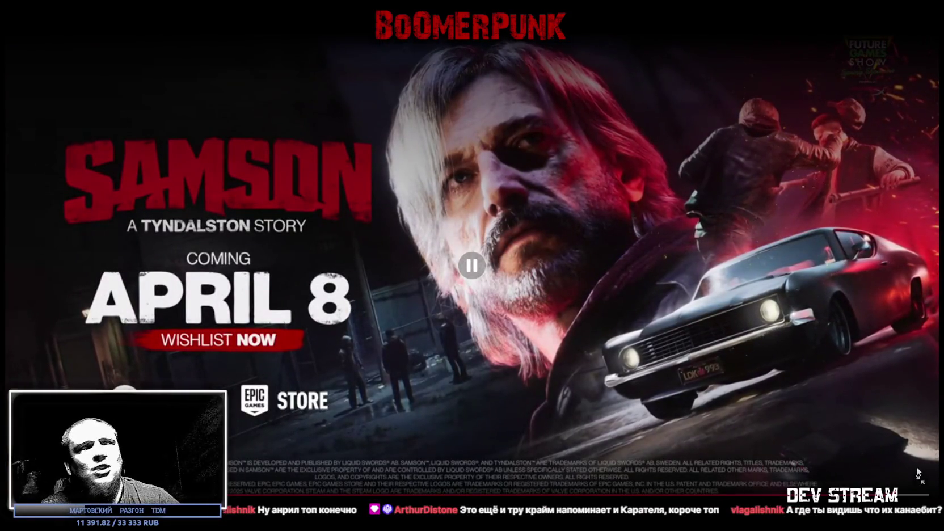
key(Escape)
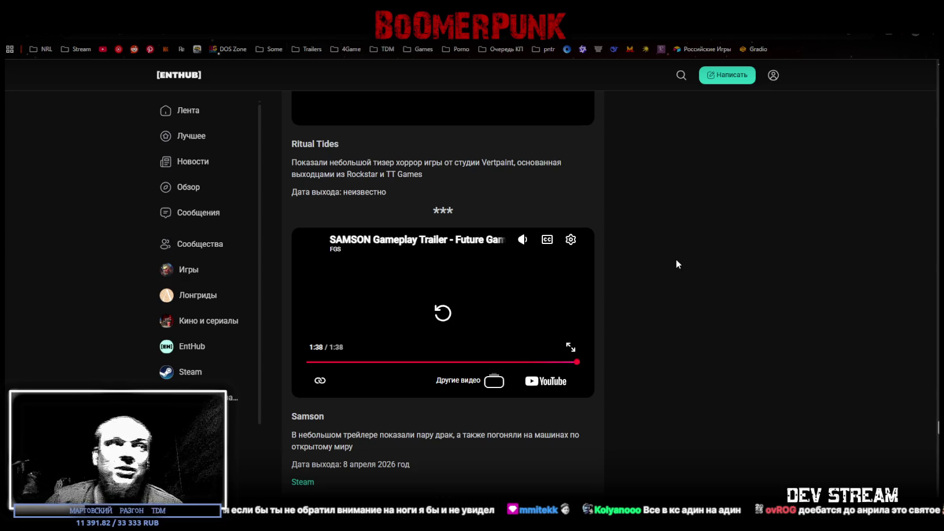
- Scroll past the Samson section down to The 9th Dragon entry
scroll(715, 278, down, 5)
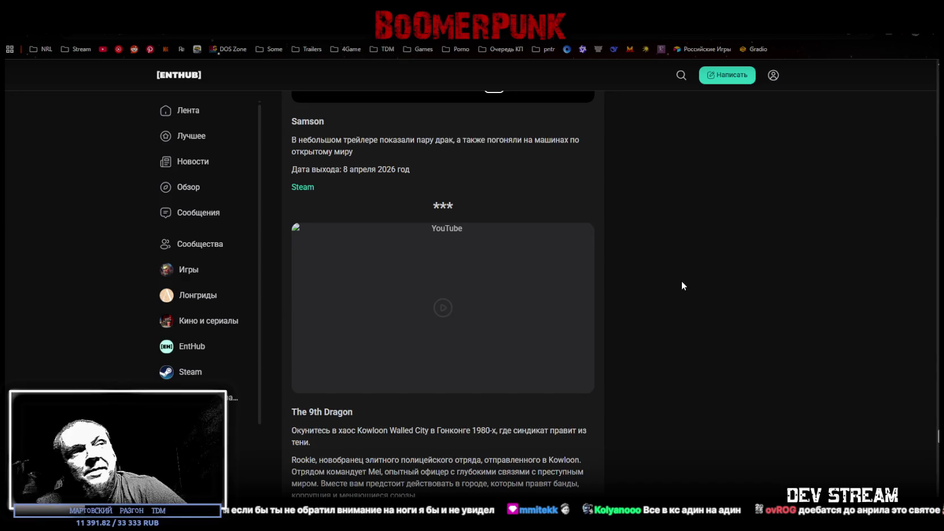
- Highlight phrases in The 9th Dragon description, including the 1980s Hong Kong and elite police squad parts
scroll(653, 286, down, 1)
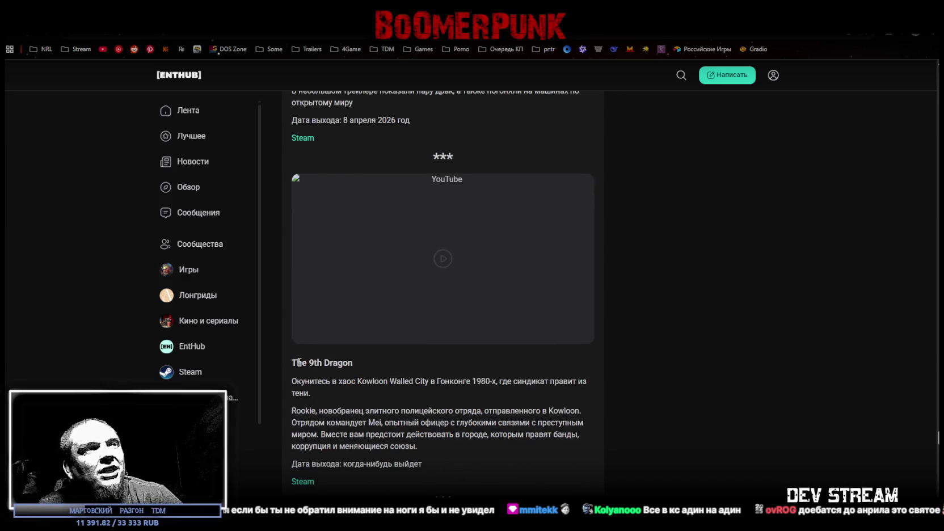
drag(296, 381, 415, 382)
click(433, 384)
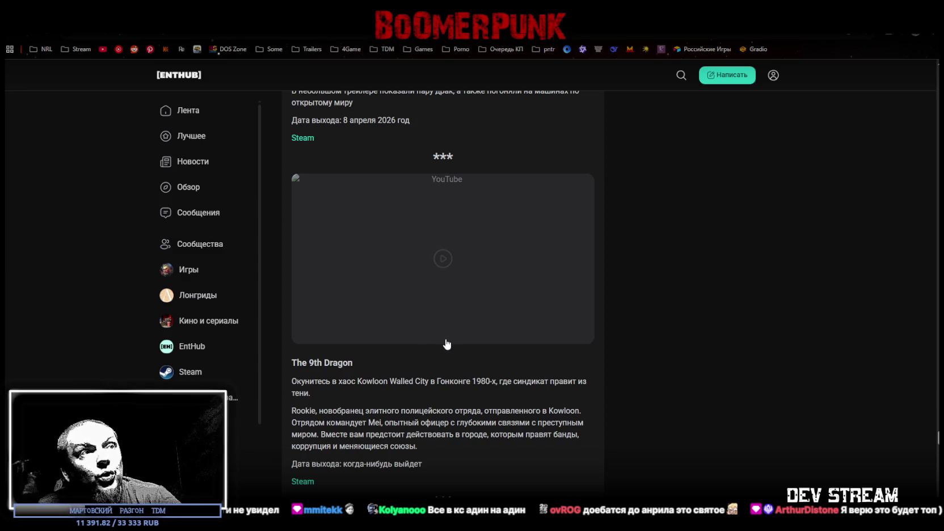
drag(439, 381, 495, 380)
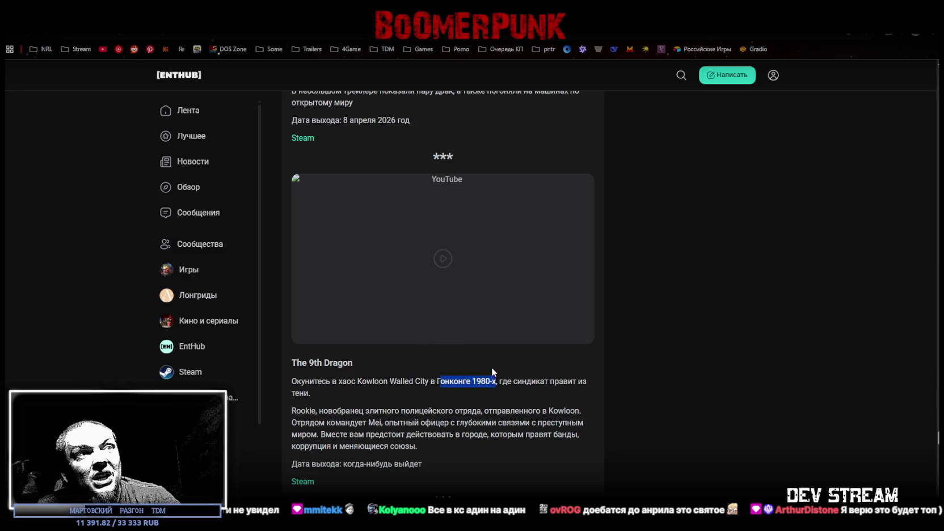
scroll(494, 377, down, 1)
click(335, 365)
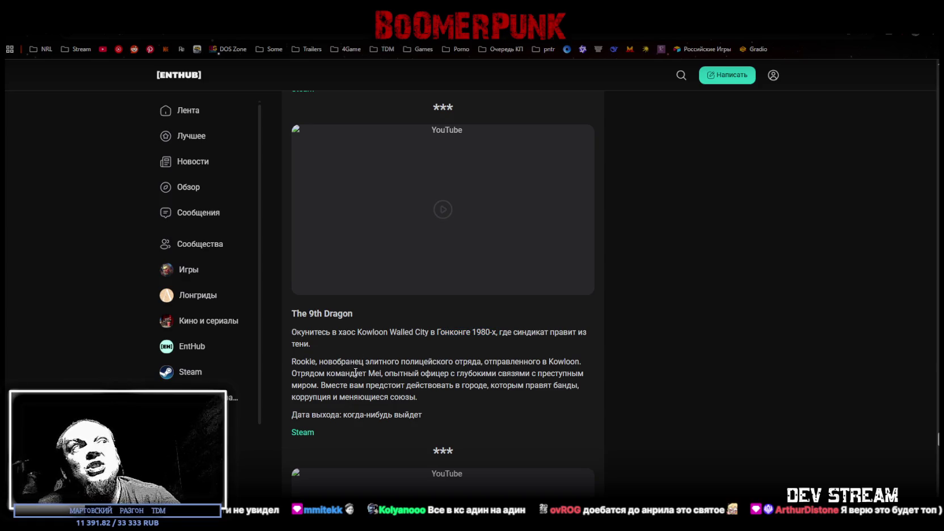
drag(327, 363, 345, 363)
click(428, 372)
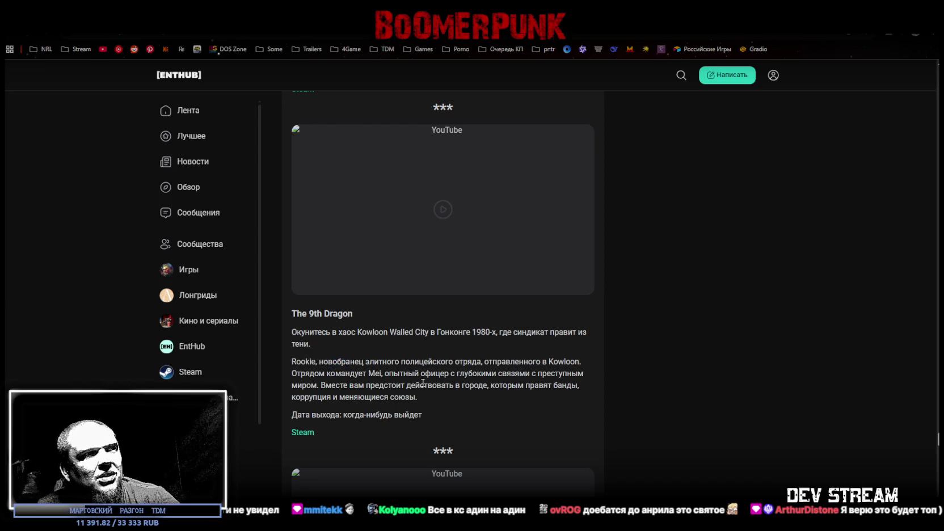
drag(327, 362, 478, 369)
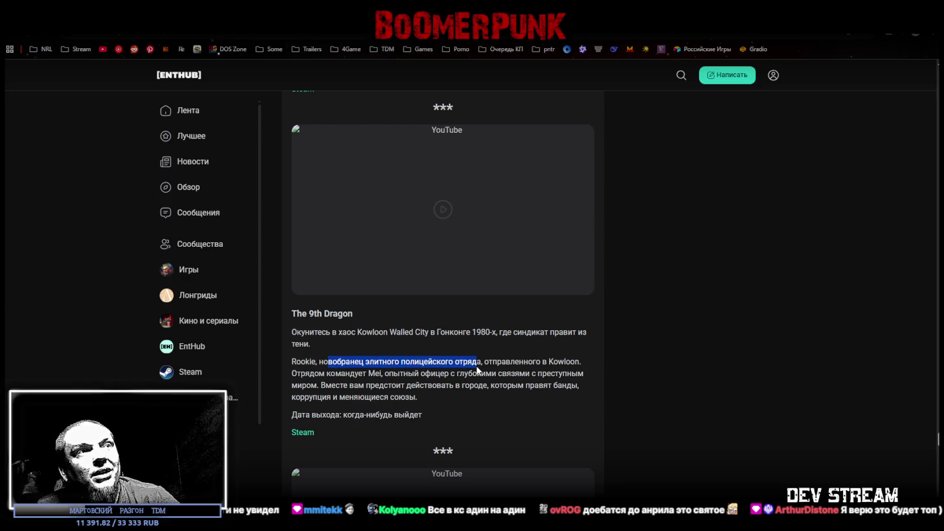
click(502, 392)
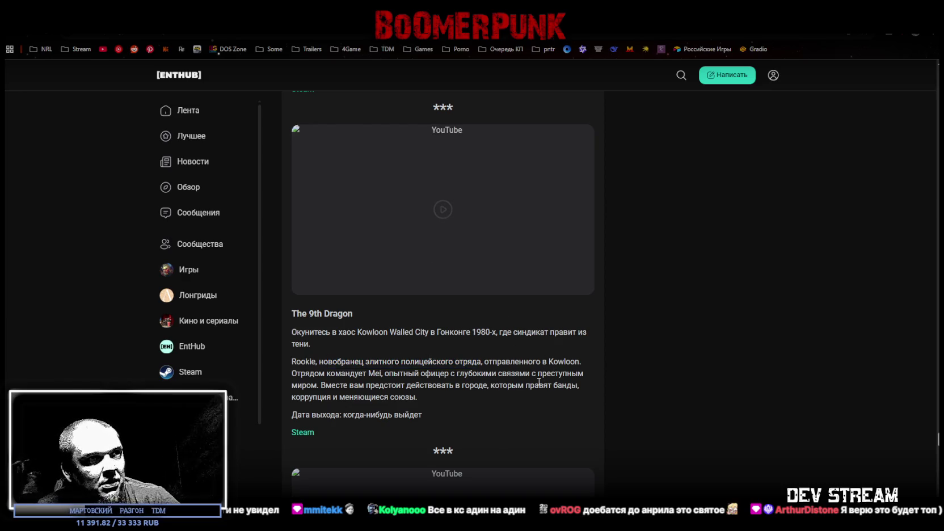
- Start The 9th Dragon reveal trailer in the article and switch it to full screen
scroll(502, 273, up, 2)
scroll(488, 256, down, 1)
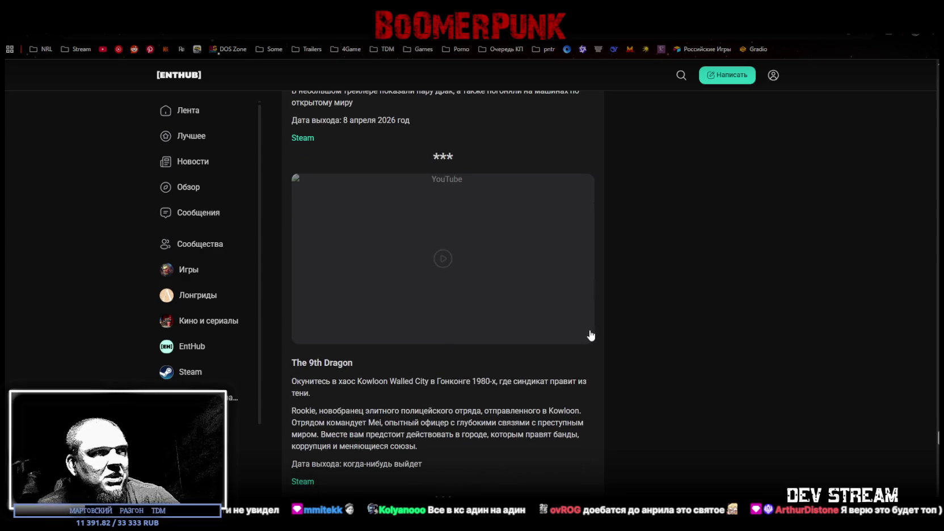
scroll(587, 322, down, 1)
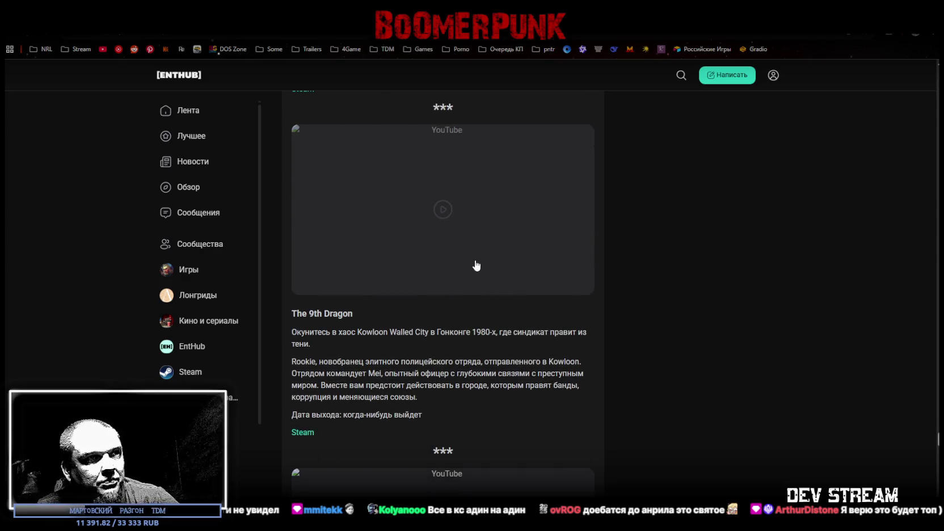
click(427, 226)
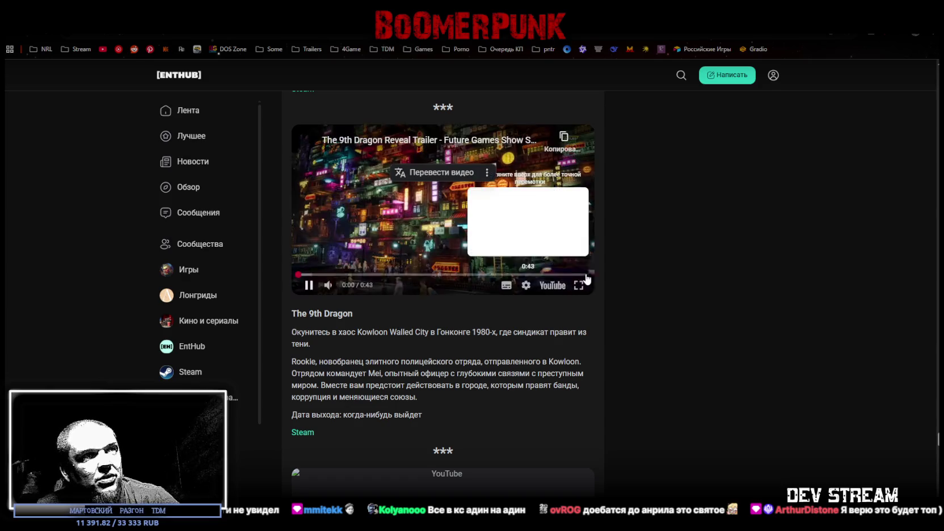
click(578, 284)
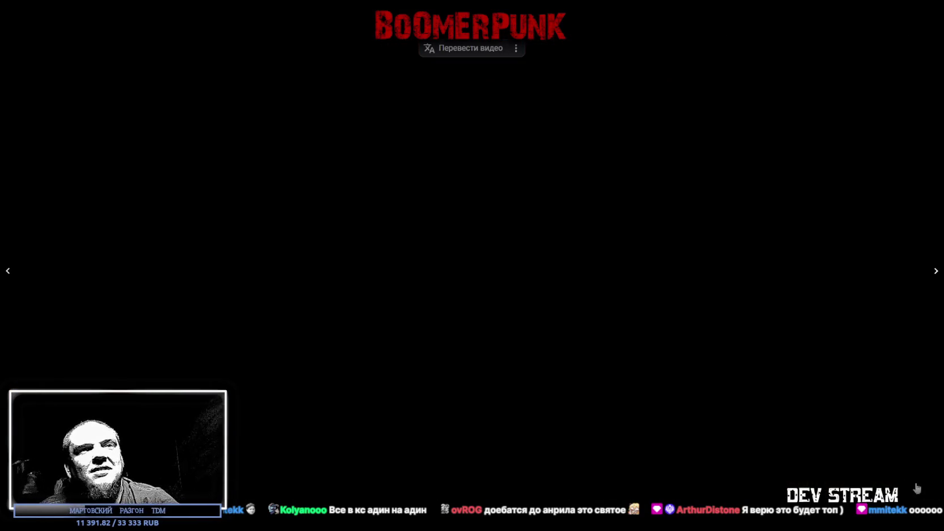
- Exit full screen after The 9th Dragon trailer and open its Steam store page
key(Escape)
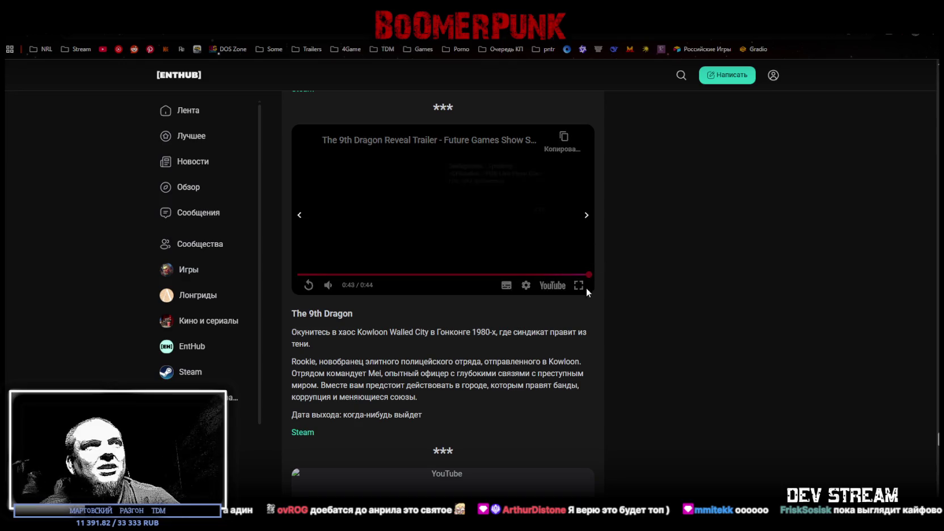
mouse_move(591, 290)
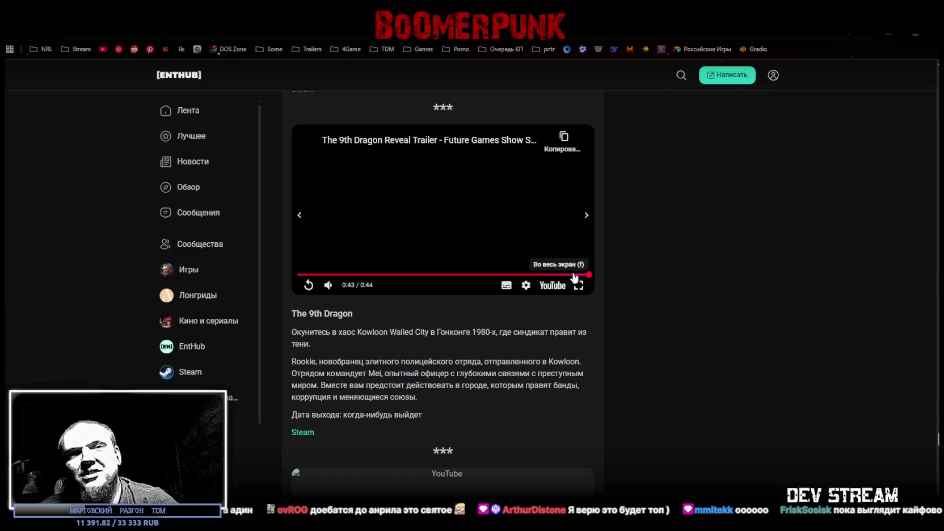
scroll(329, 194, up, 3)
scroll(372, 438, down, 2)
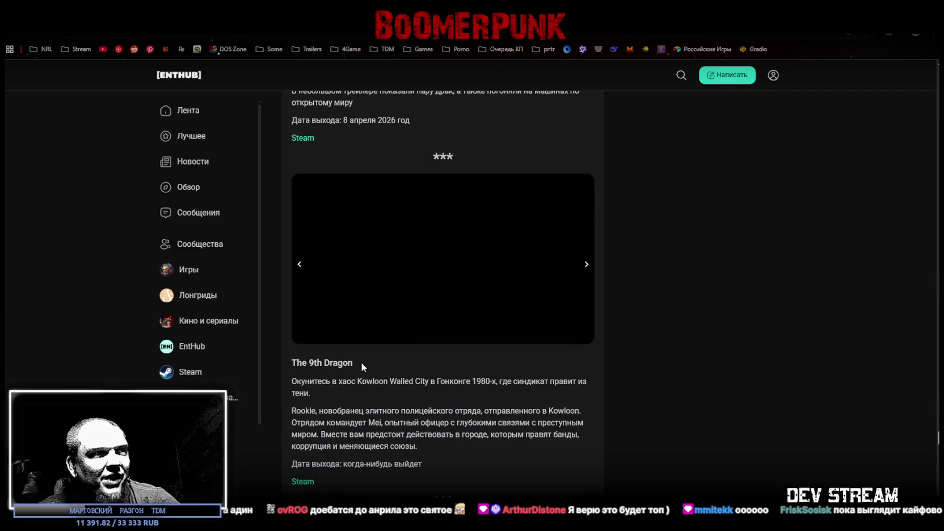
click(304, 482)
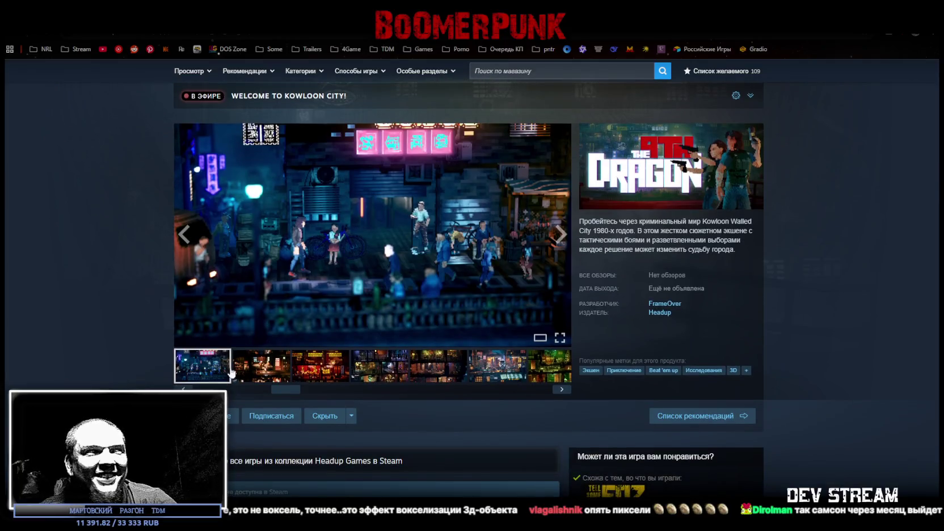
- Wishlist The 9th Dragon on Steam (110 items), go back to EntHub, and open Samson's store page
click(198, 416)
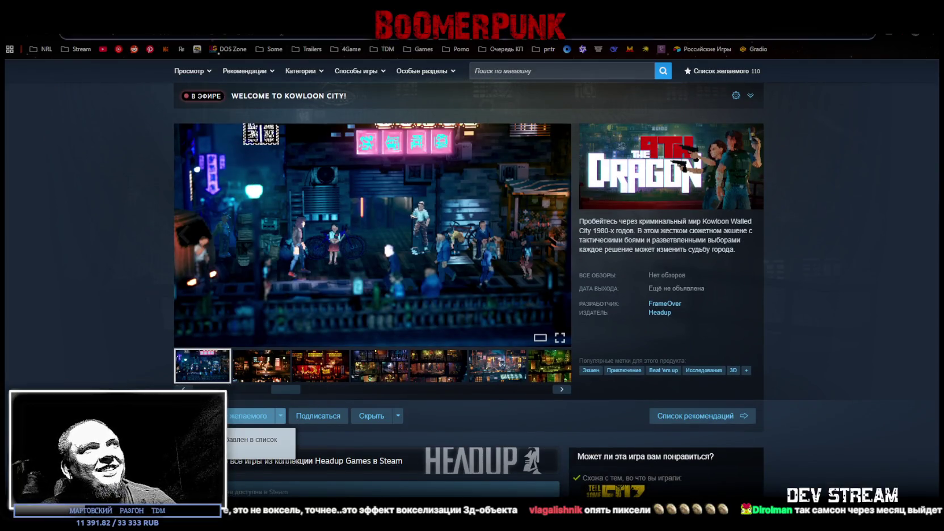
click(312, 35)
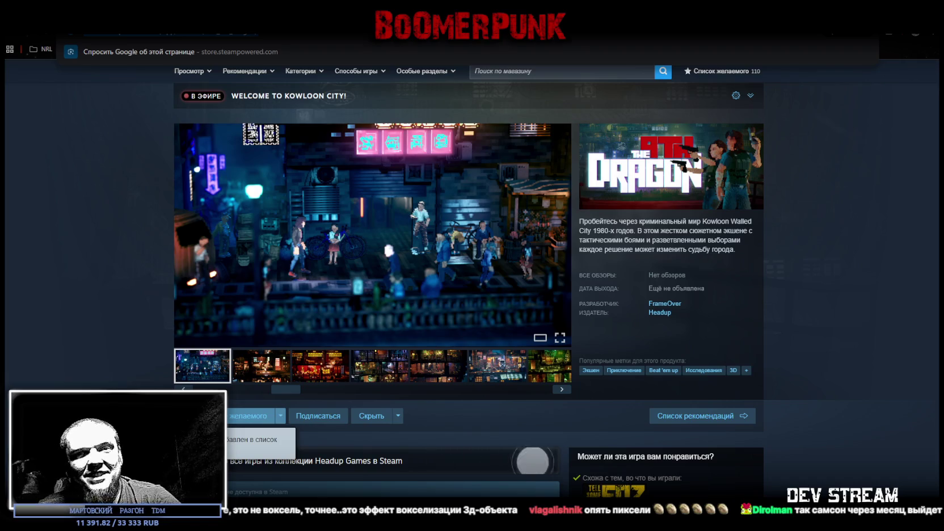
key(Escape)
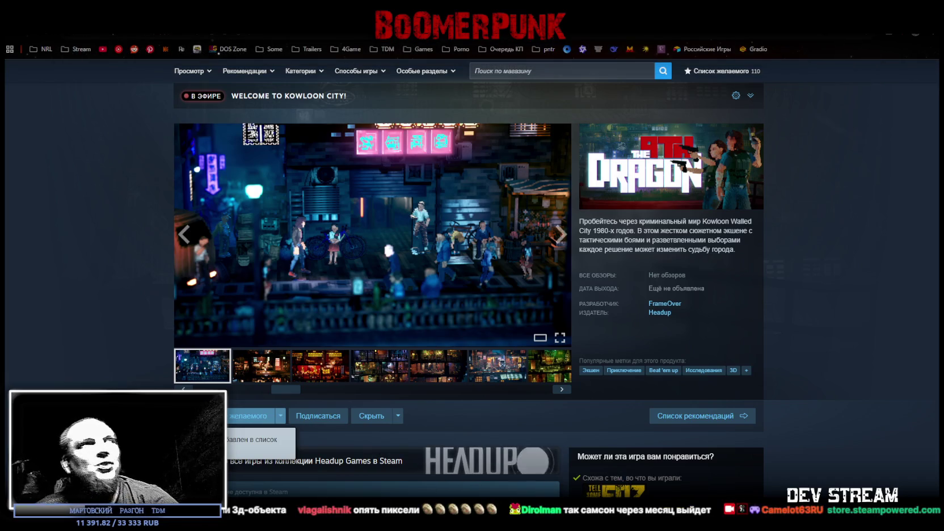
key(alt+Left)
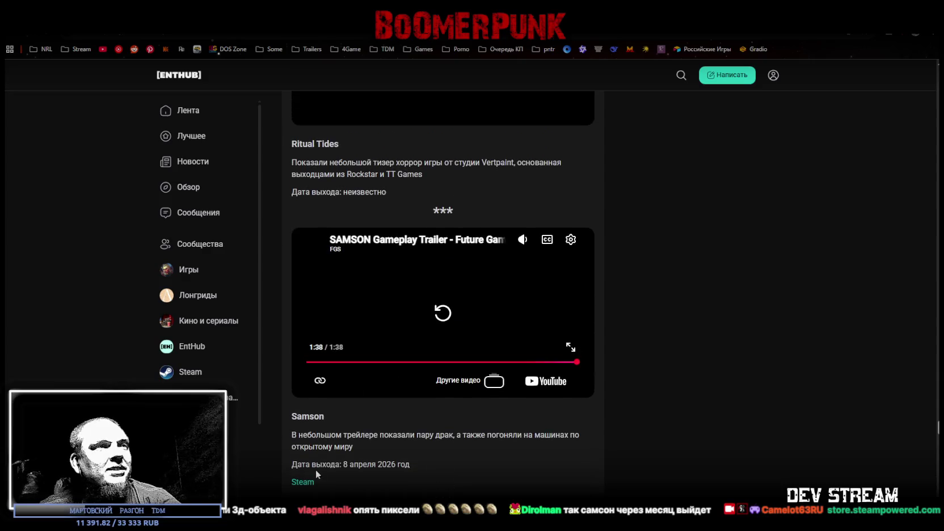
click(306, 482)
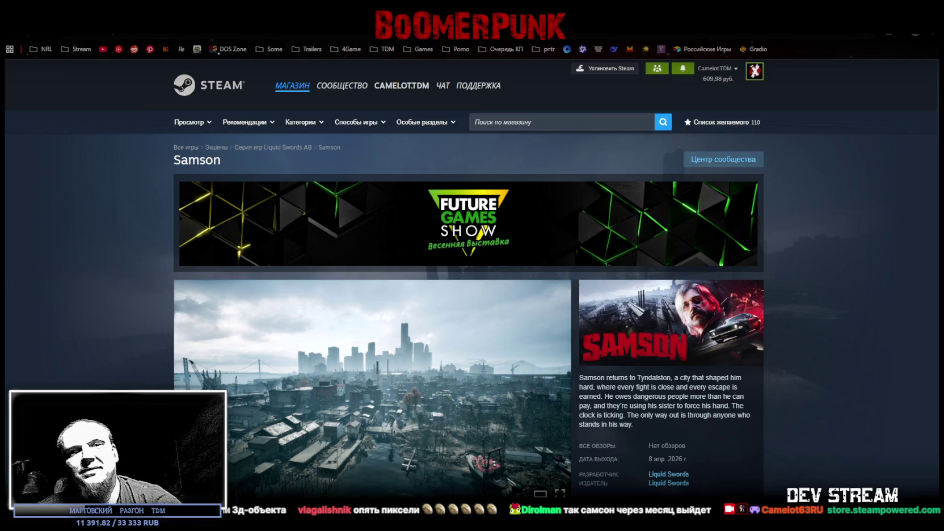
- Wishlist Samson on Steam (111 items) and open publisher Liquid Swords AB's page
scroll(527, 387, down, 6)
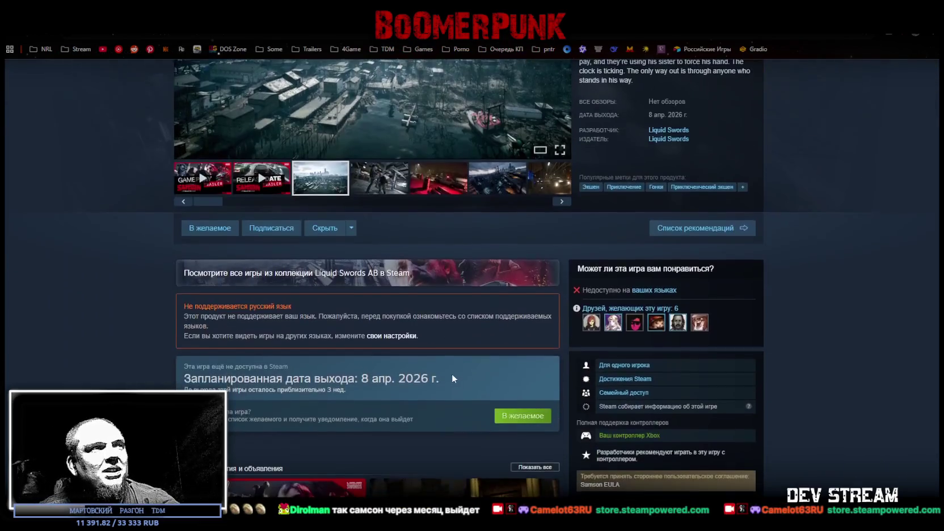
click(207, 228)
scroll(141, 294, down, 3)
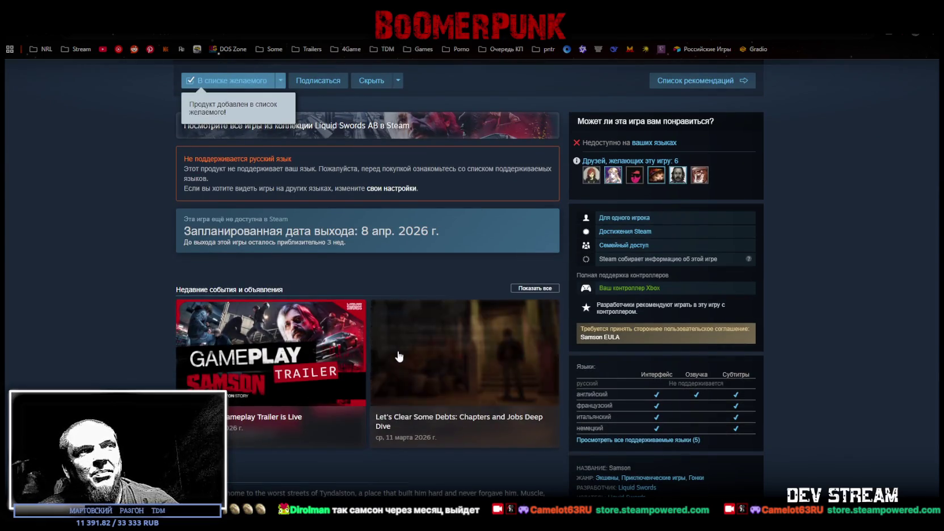
scroll(395, 354, up, 8)
scroll(412, 333, down, 2)
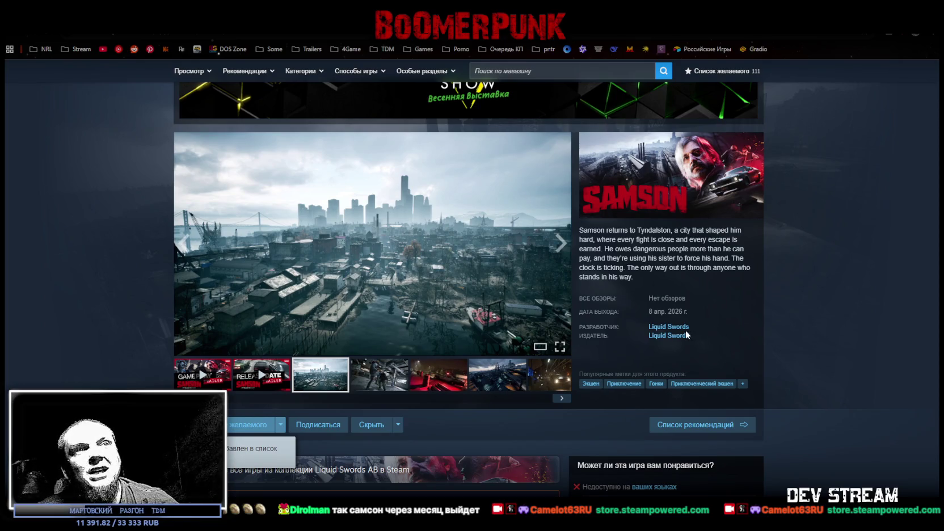
click(665, 337)
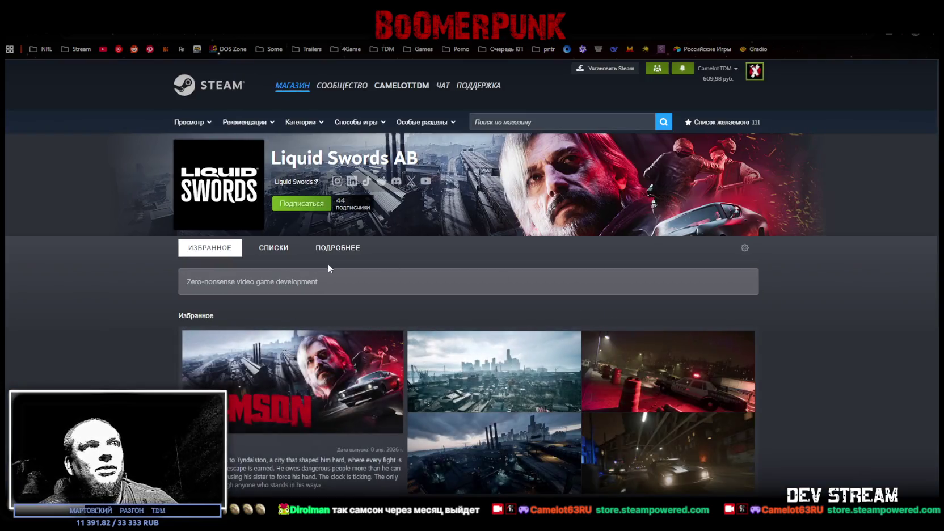
- Browse the Liquid Swords AB featured, lists and details tabs, then return to the EntHub article
click(278, 249)
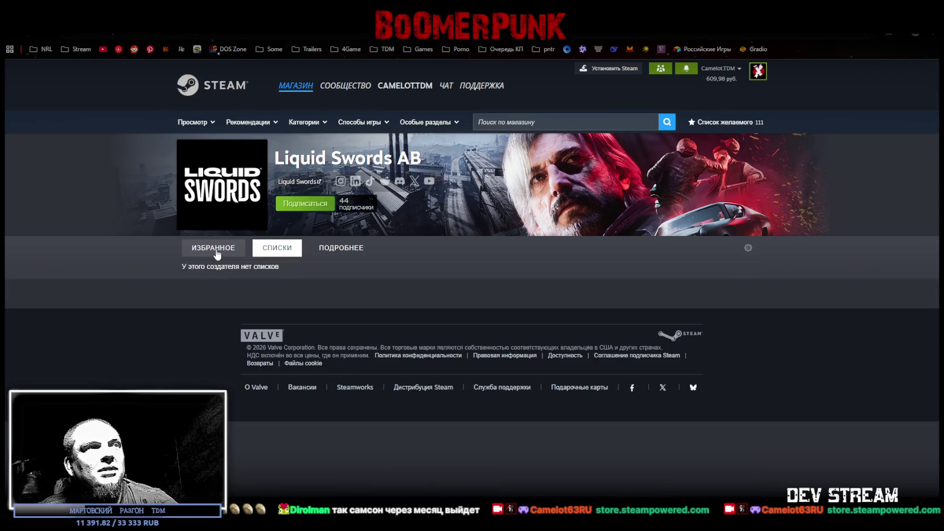
click(196, 249)
scroll(141, 255, down, 4)
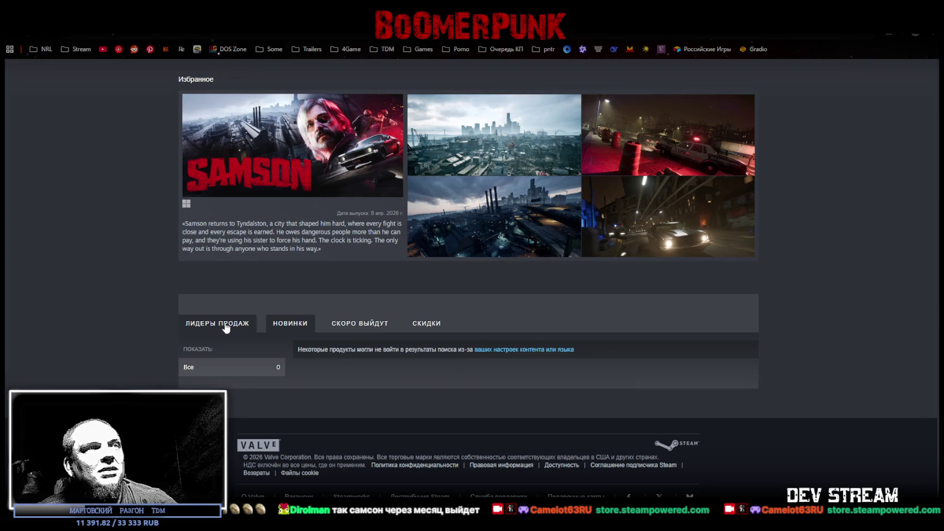
scroll(141, 299, up, 4)
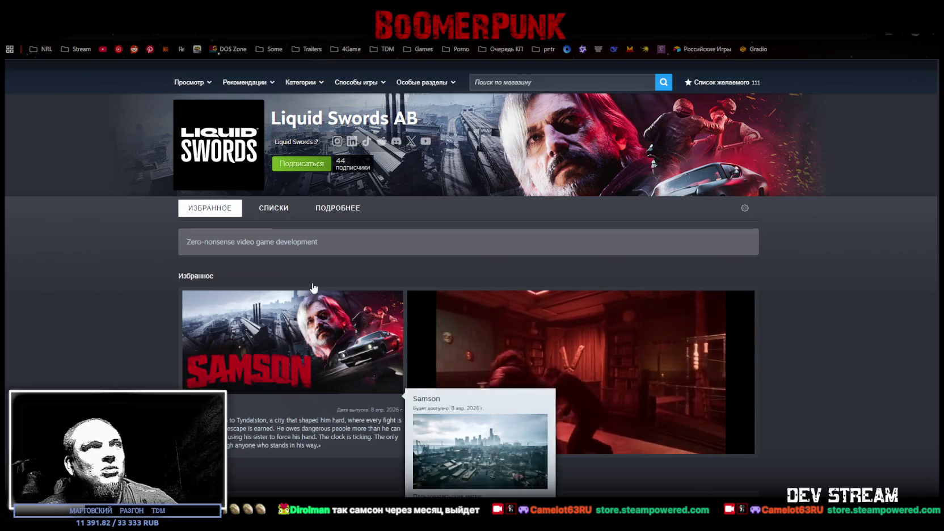
click(276, 209)
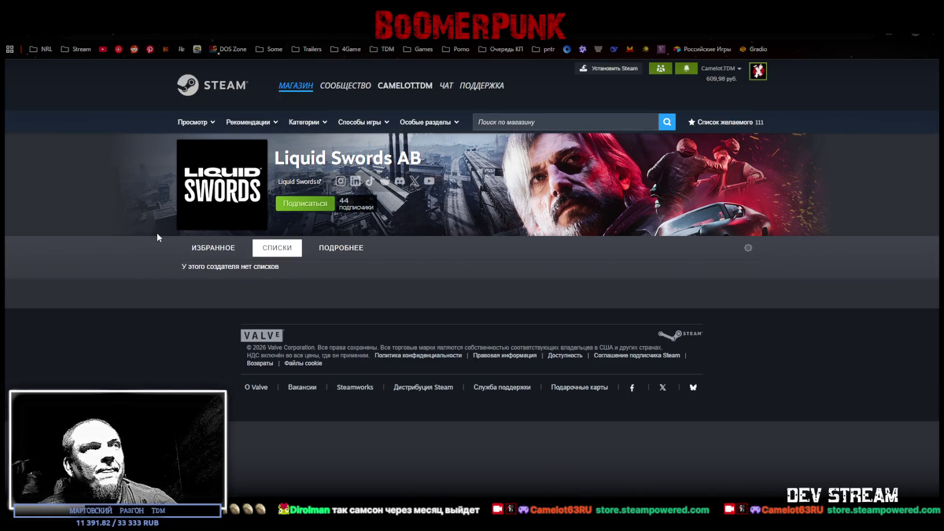
click(338, 253)
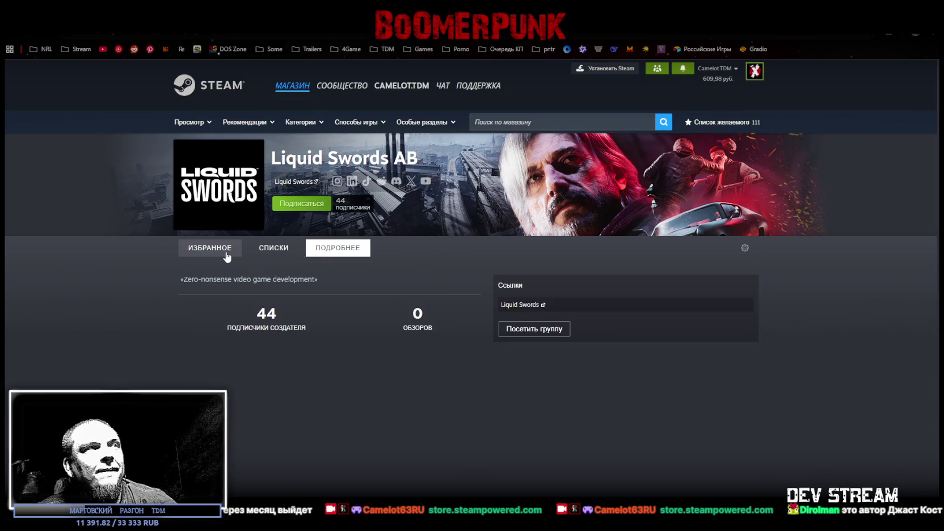
click(226, 254)
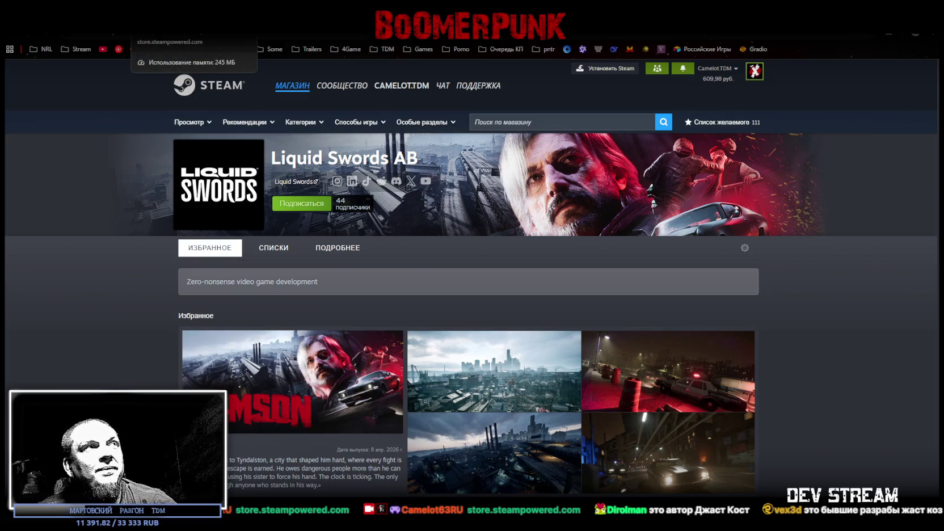
click(187, 28)
scroll(509, 280, down, 10)
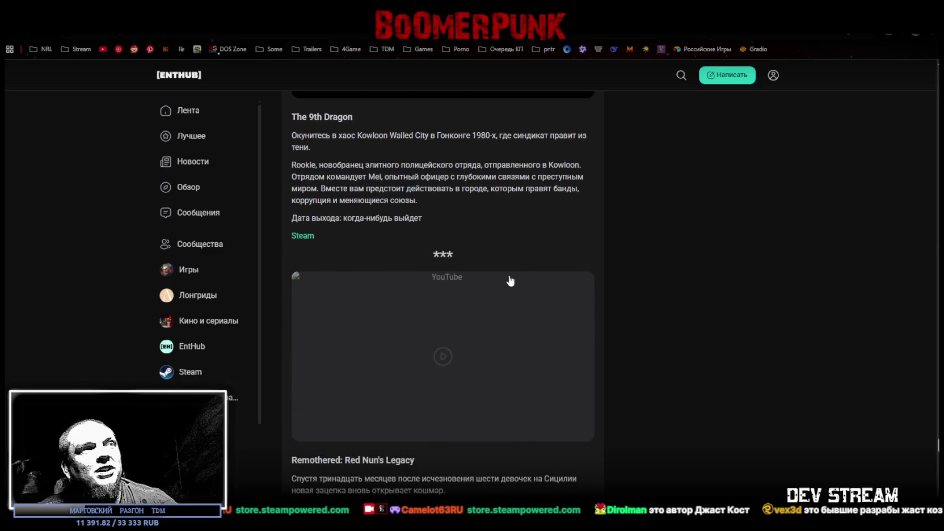
- Scroll to Remothered: Red Nun's Legacy and highlight part of its synopsis
scroll(510, 280, down, 4)
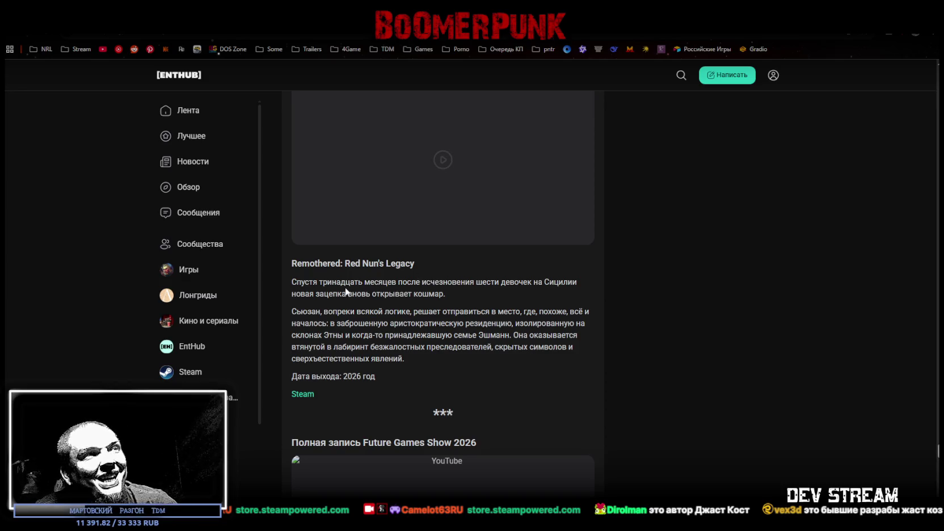
mouse_move(332, 286)
mouse_down()
mouse_move(529, 286)
mouse_move(321, 295)
mouse_move(445, 293)
mouse_up()
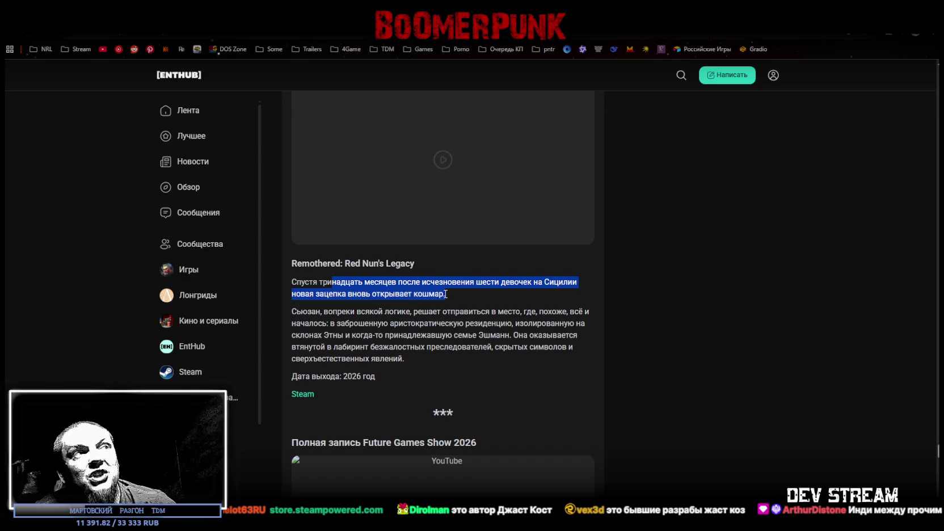
click(379, 344)
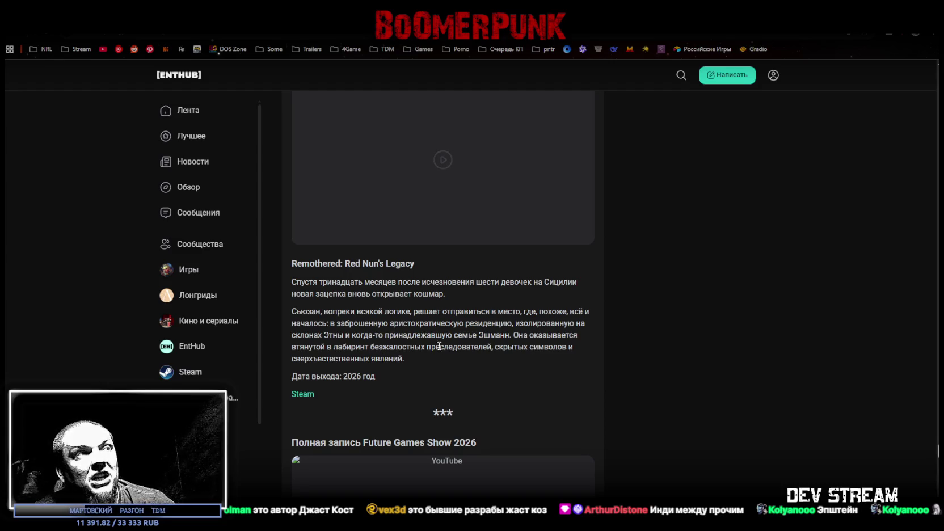
scroll(440, 352, up, 1)
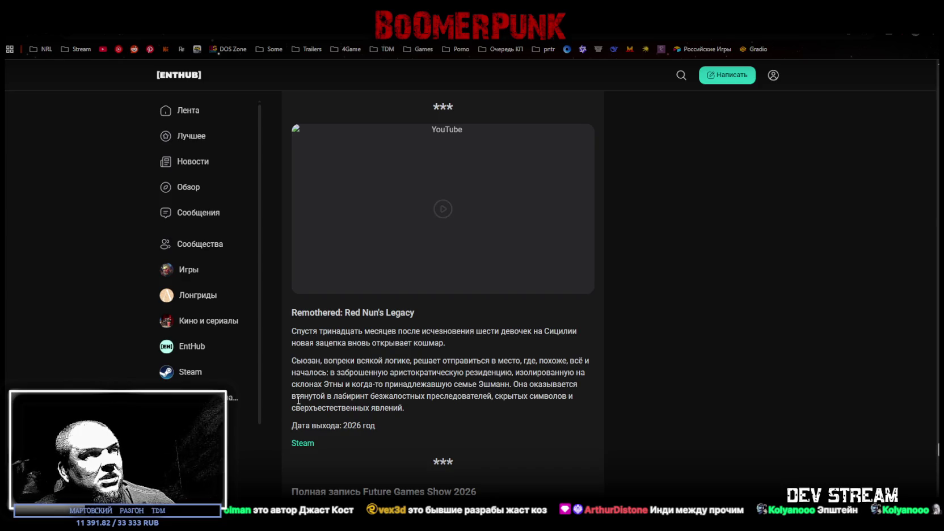
- Highlight another synopsis phrase twice, then load the embedded Remothered reveal trailer
mouse_move(298, 397)
mouse_down()
mouse_move(364, 397)
mouse_move(389, 384)
mouse_move(492, 397)
mouse_up()
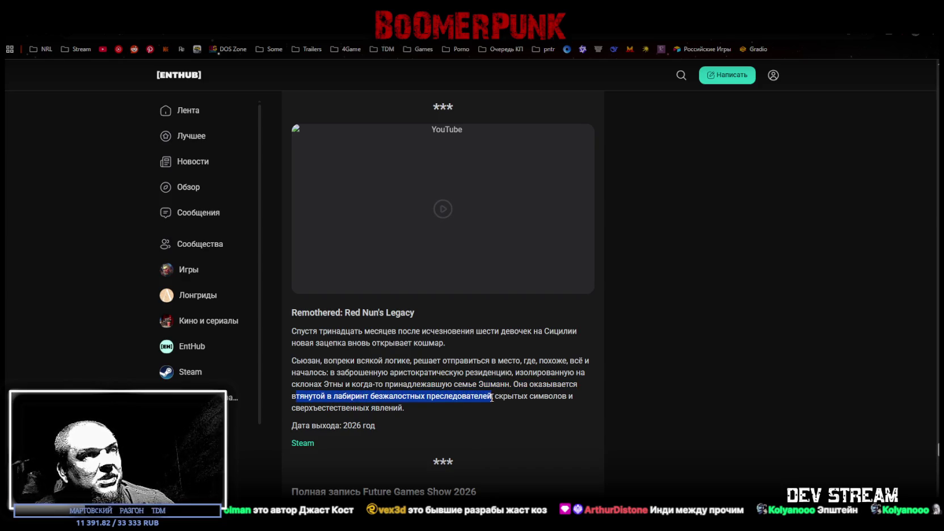
click(595, 398)
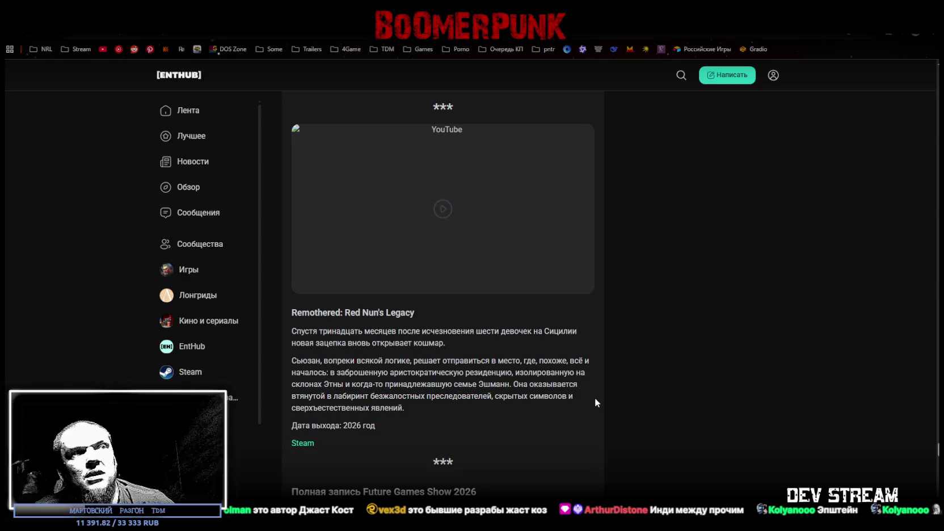
drag(377, 397, 486, 396)
click(339, 396)
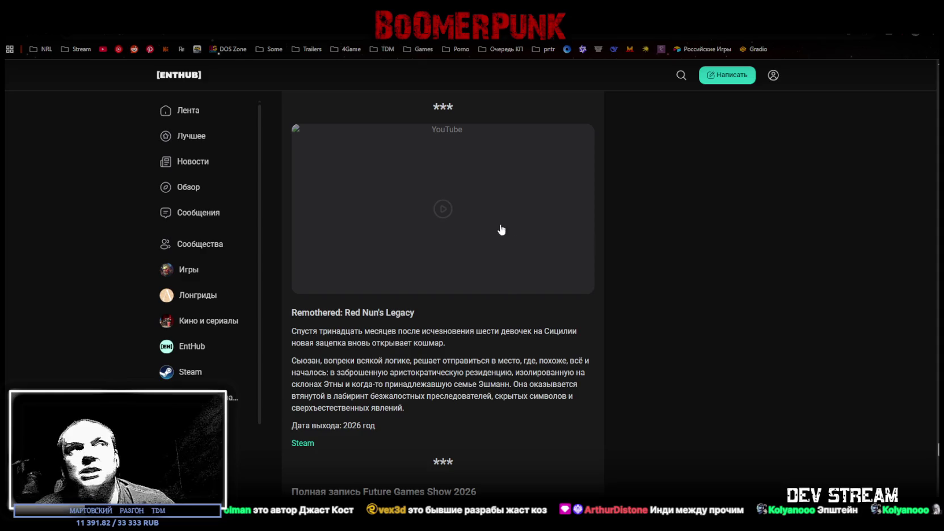
click(442, 209)
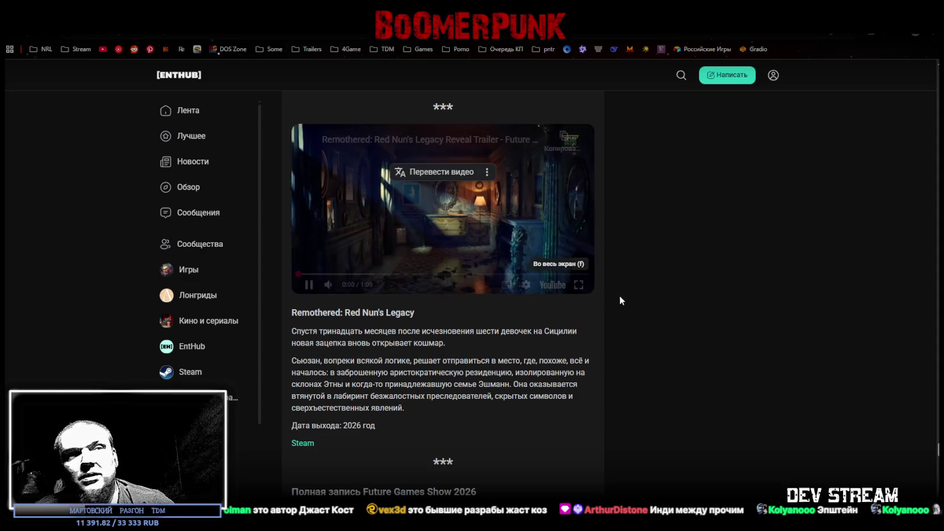
- Watch the Remothered trailer full screen twice, reloading the embed between, through to its title logo
click(580, 285)
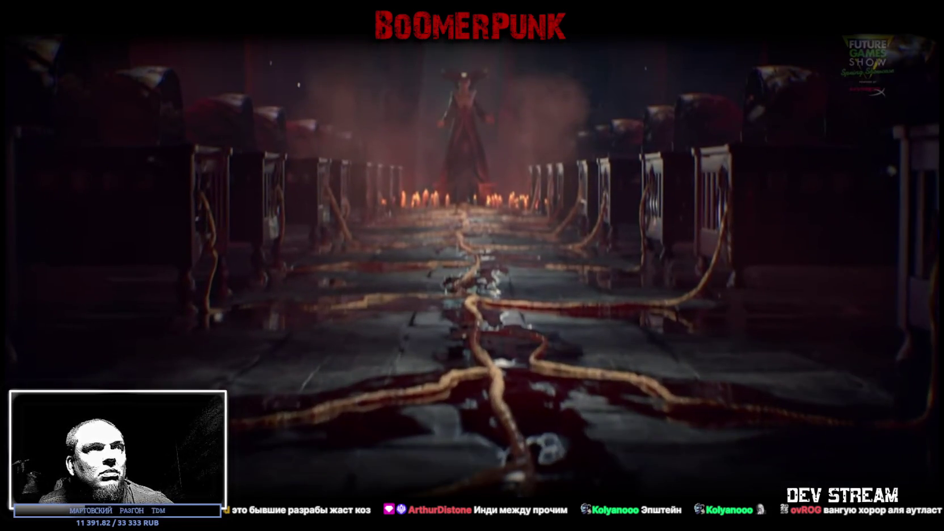
key(Escape)
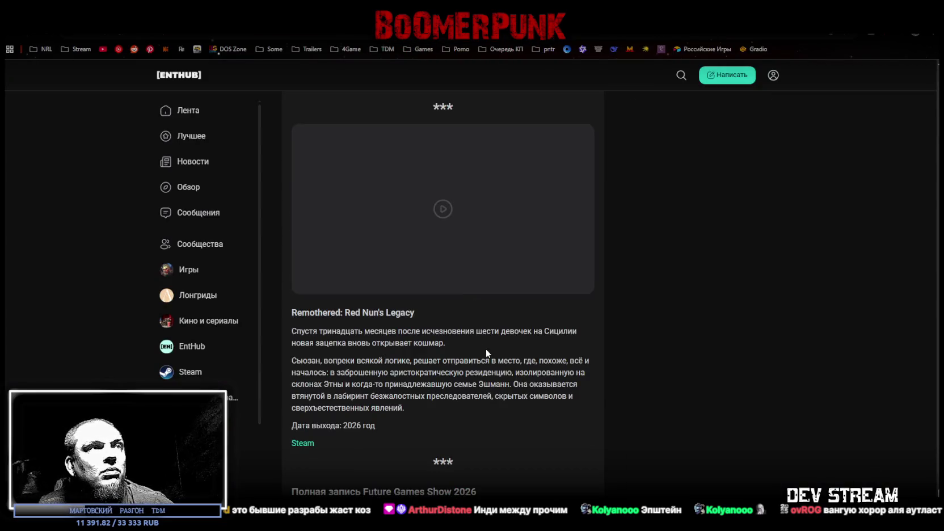
click(466, 212)
click(579, 283)
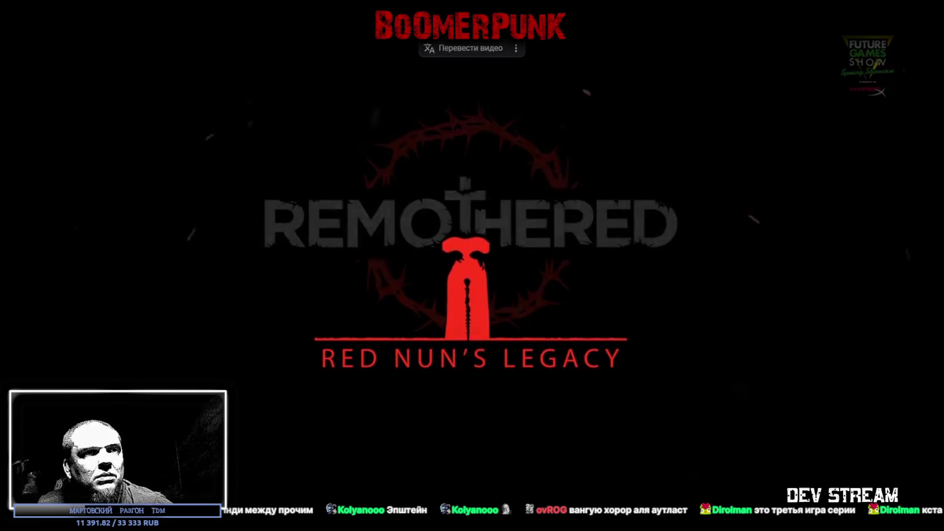
key(Escape)
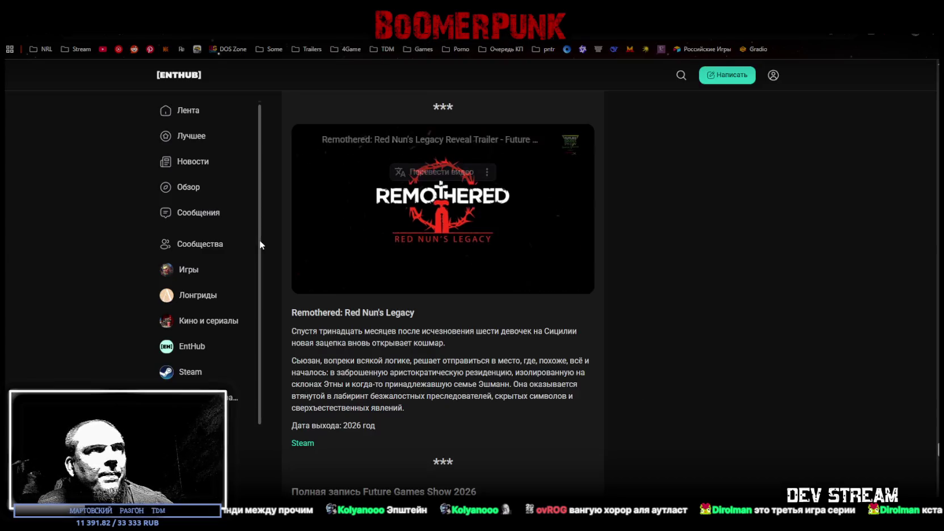
- Open Remothered's store page, then scrub its trailer full screen to the title card
click(303, 443)
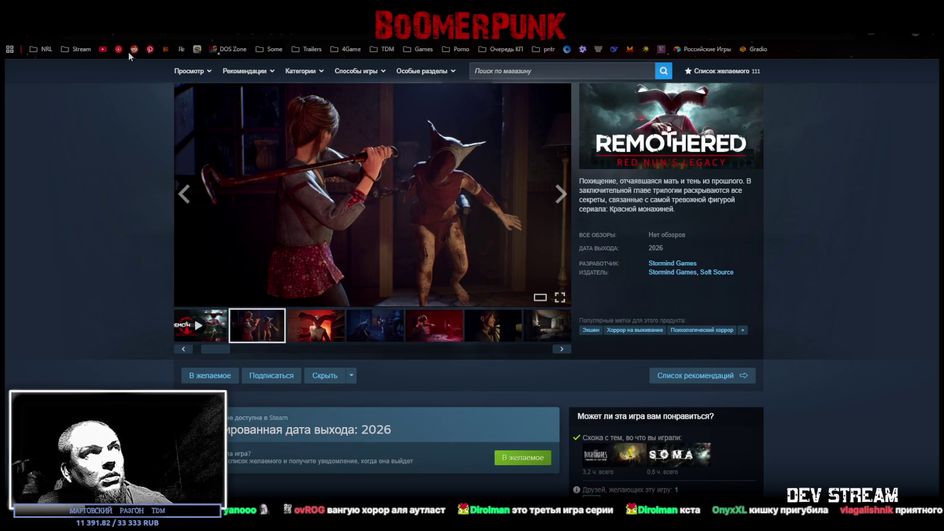
key(ctrl+Tab)
click(574, 283)
drag(782, 496, 761, 497)
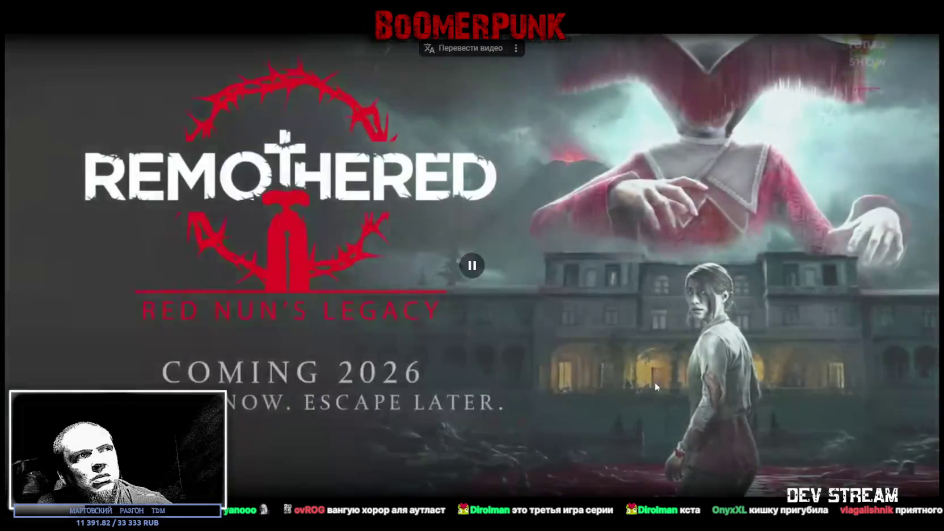
drag(828, 500, 794, 500)
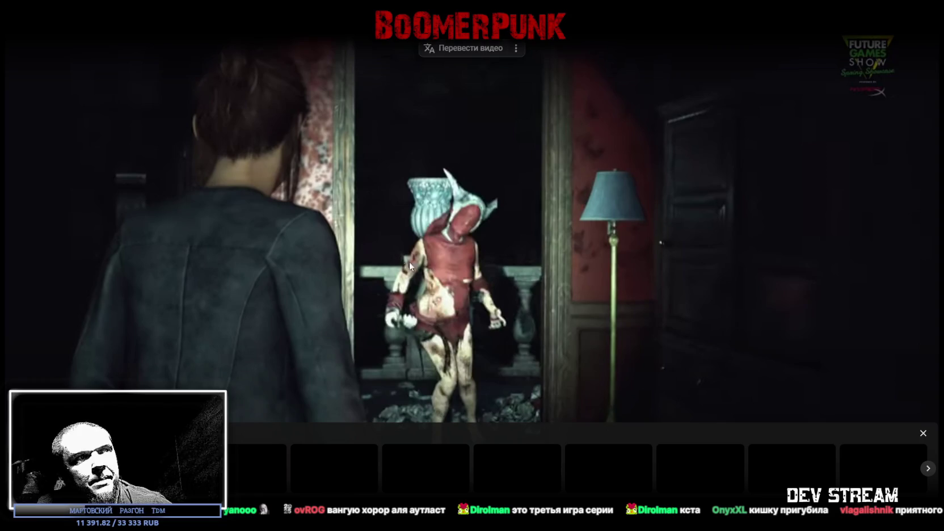
key(Escape)
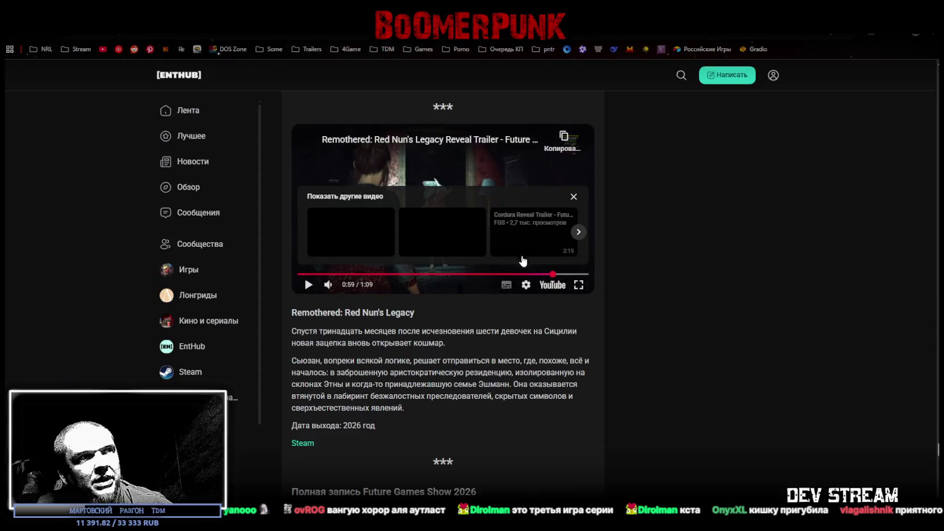
- Close the 'Показать другие видео' suggested-videos panel on the Remothered trailer
scroll(466, 337, down, 3)
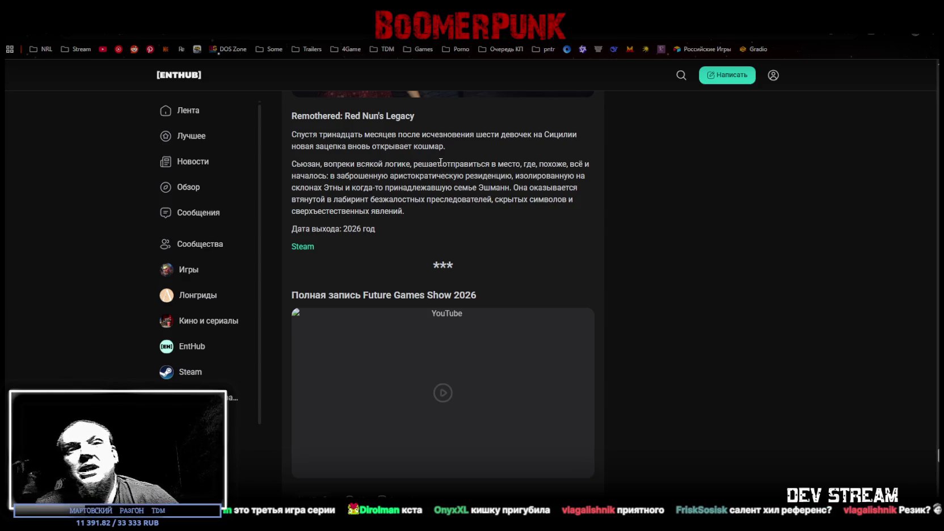
scroll(481, 221, up, 5)
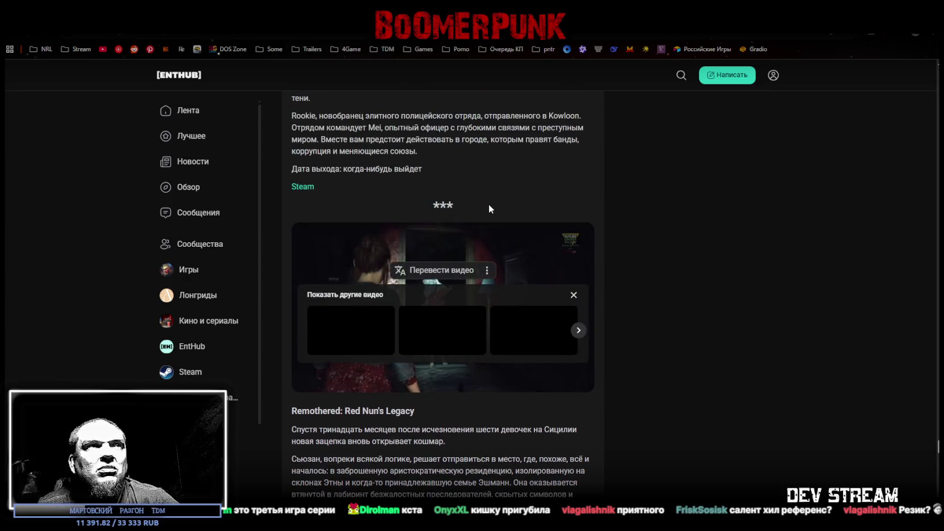
click(573, 296)
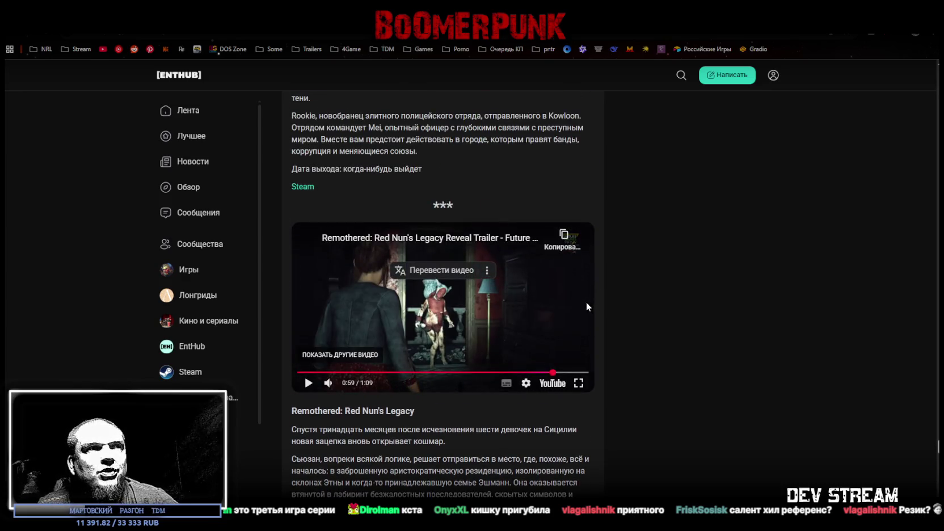
- Read past the Future Games Show 2026 embed to the author card and 18 comments
scroll(612, 300, down, 1)
scroll(616, 296, down, 2)
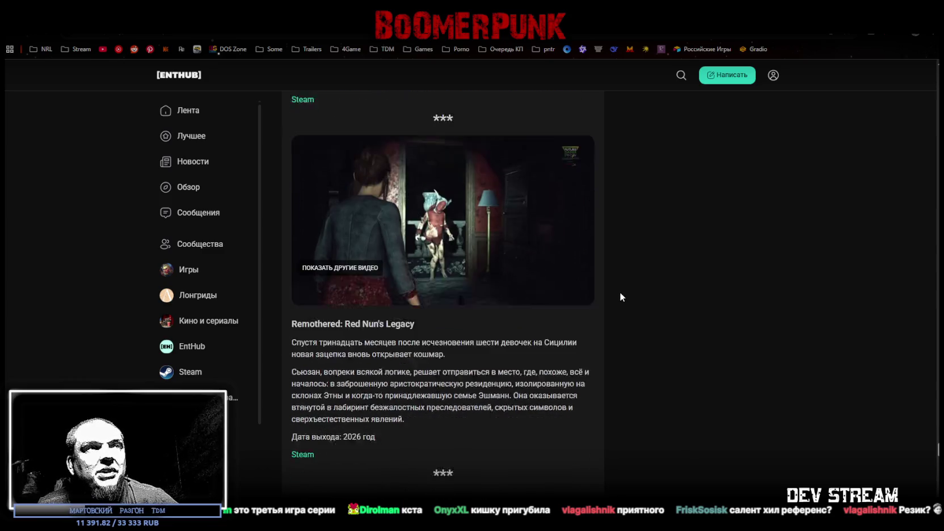
scroll(553, 266, down, 2)
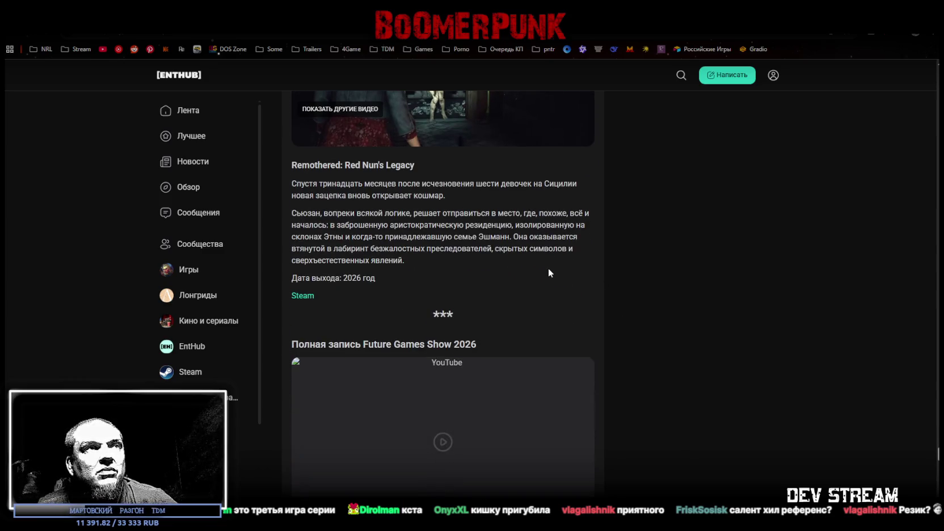
scroll(548, 268, down, 2)
scroll(546, 262, down, 1)
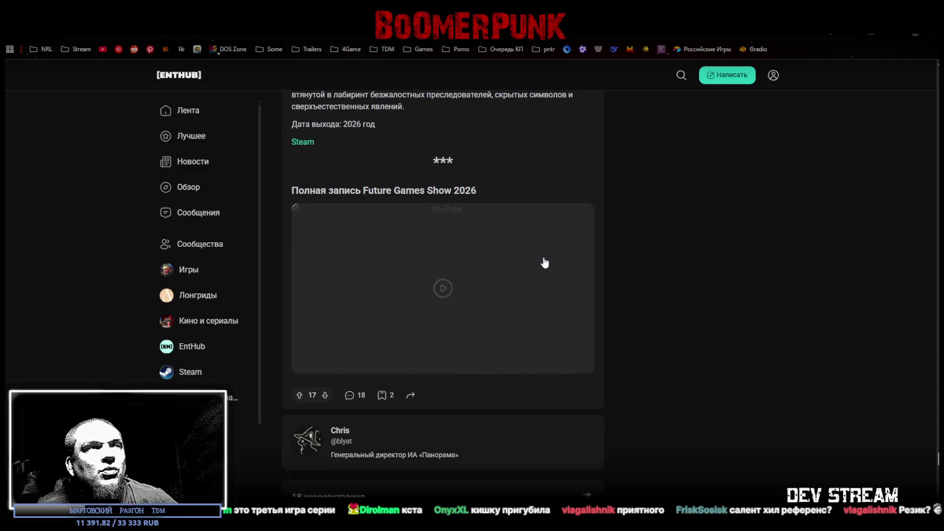
scroll(482, 241, down, 1)
scroll(485, 247, up, 1)
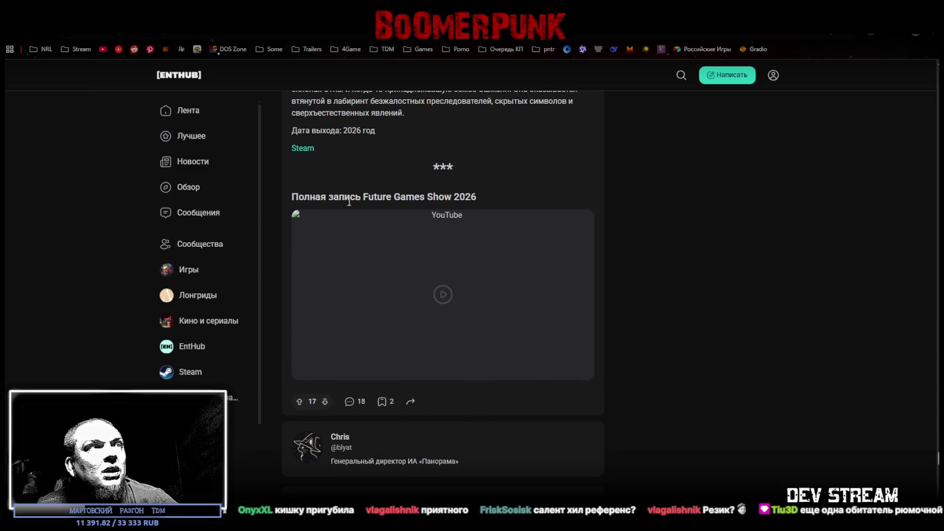
scroll(442, 209, up, 3)
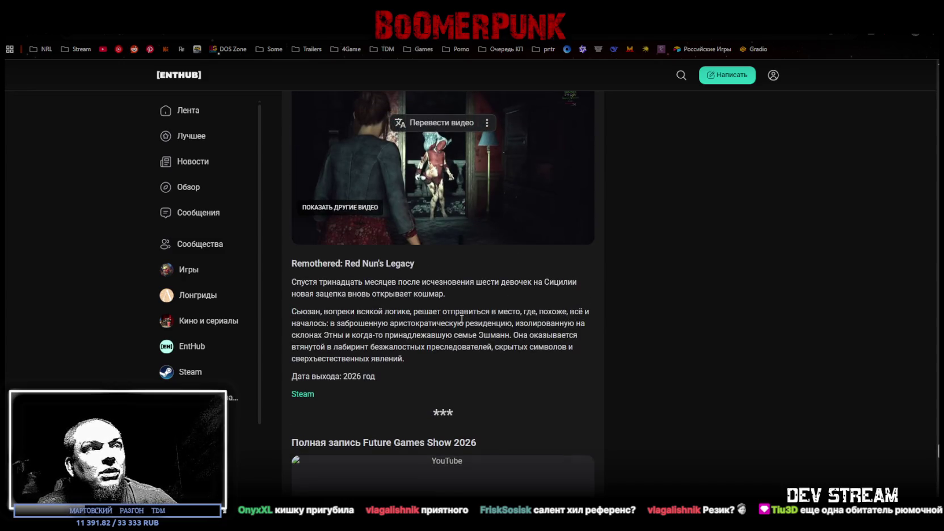
scroll(462, 320, down, 2)
scroll(553, 303, down, 4)
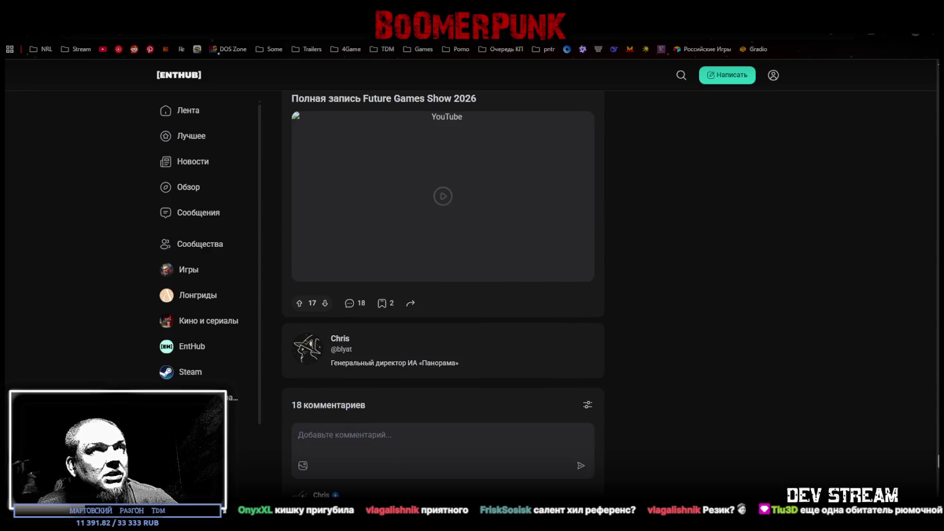
key(super+Down)
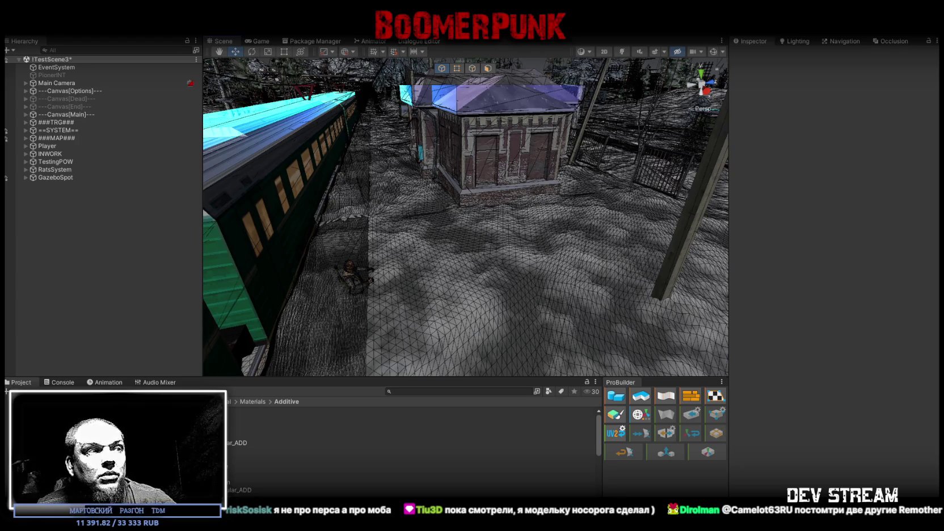
key(alt+Tab)
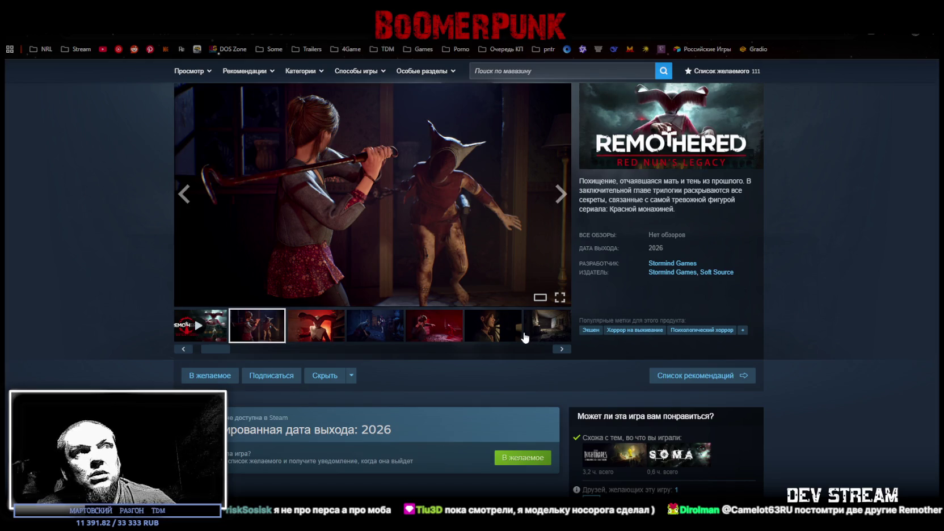
- View a Remothered: Red Nun's Legacy store screenshot full screen, then exit the viewer
click(560, 297)
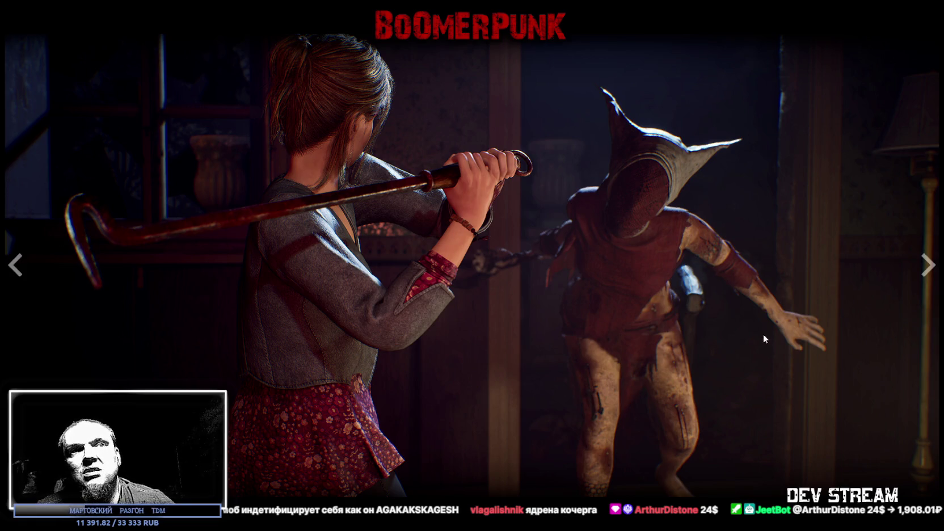
key(Escape)
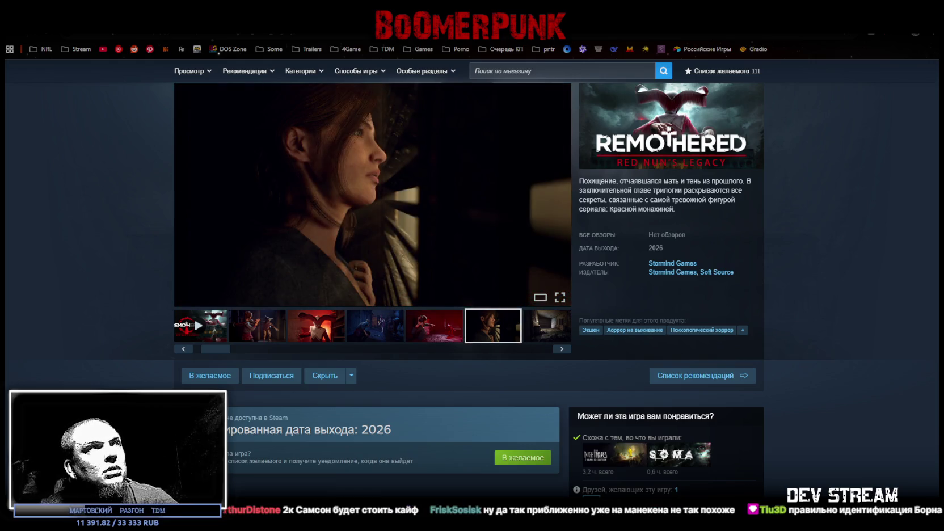
- Go back to the Remothered: Tormented Fathers store page
key(alt+Left)
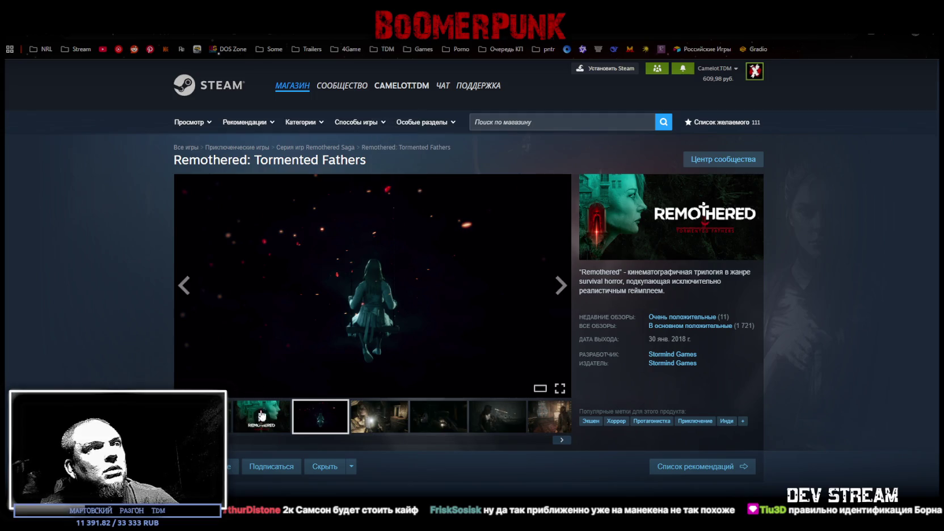
- Watch the Tormented Fathers 1:16 trailer full screen
click(559, 387)
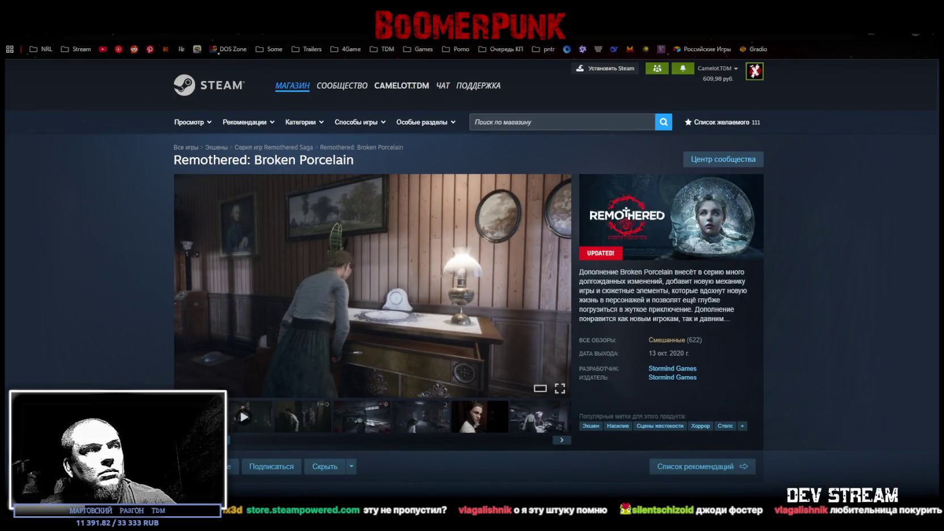
- Play the Remothered: Broken Porcelain 1:25 trailer full screen
click(559, 391)
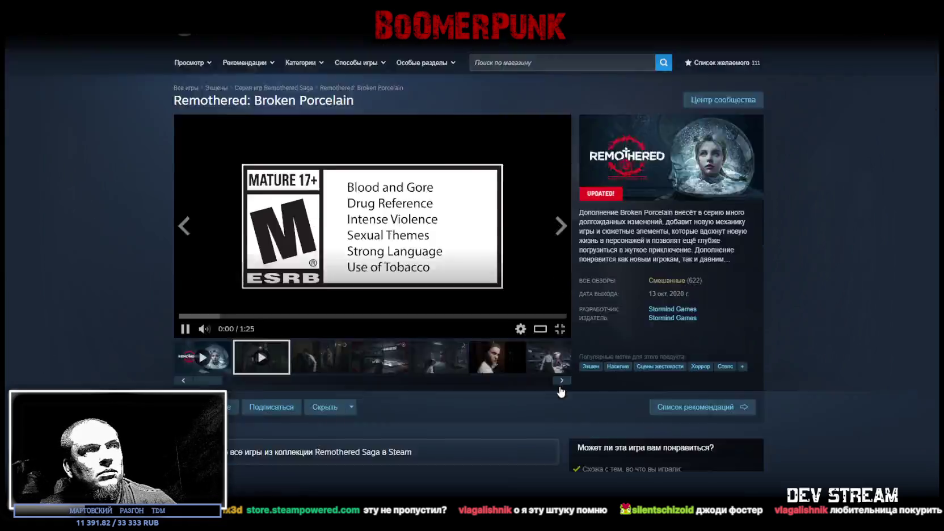
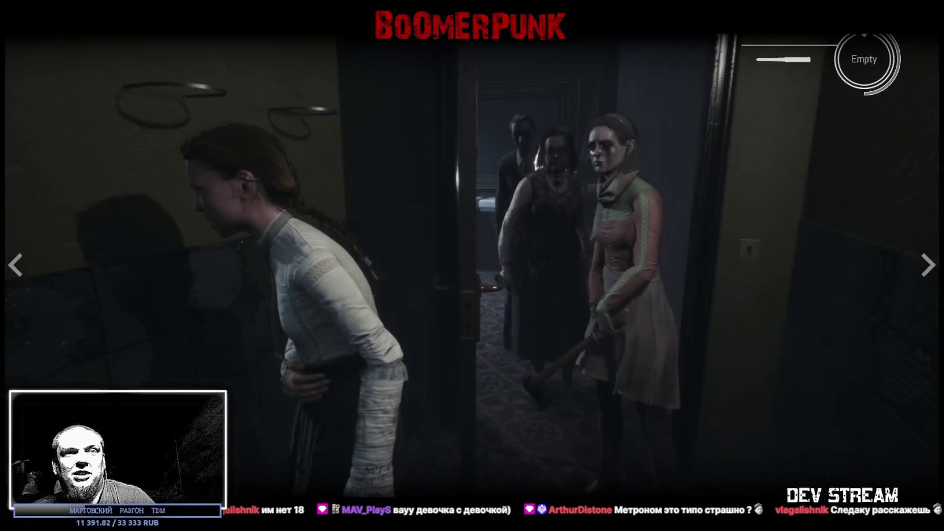
- Exit the screenshot, read the Mixed (622) user reviews, and open a negative reviewer's profile
key(Escape)
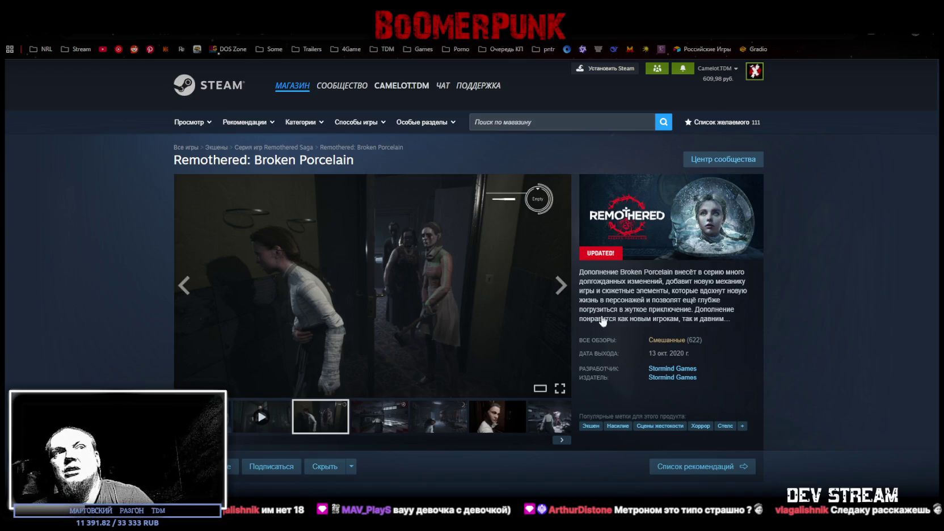
click(664, 339)
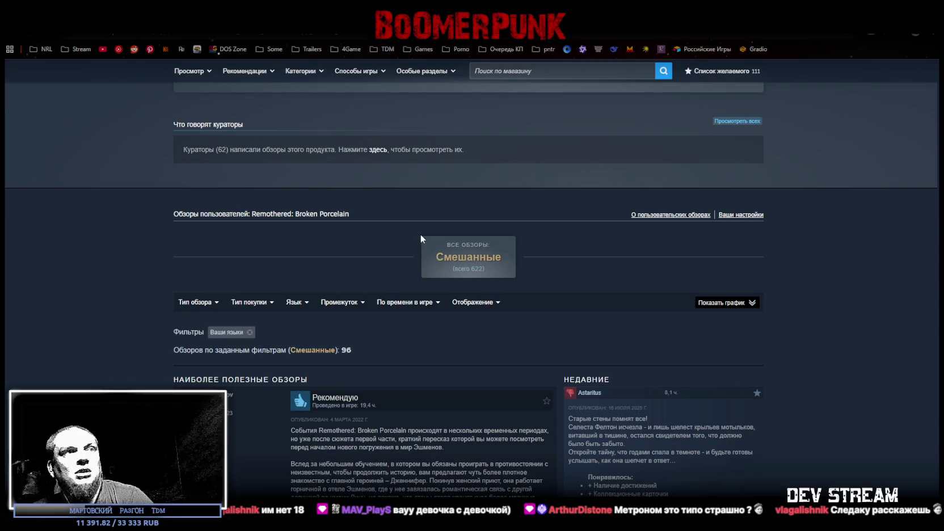
scroll(336, 286, down, 3)
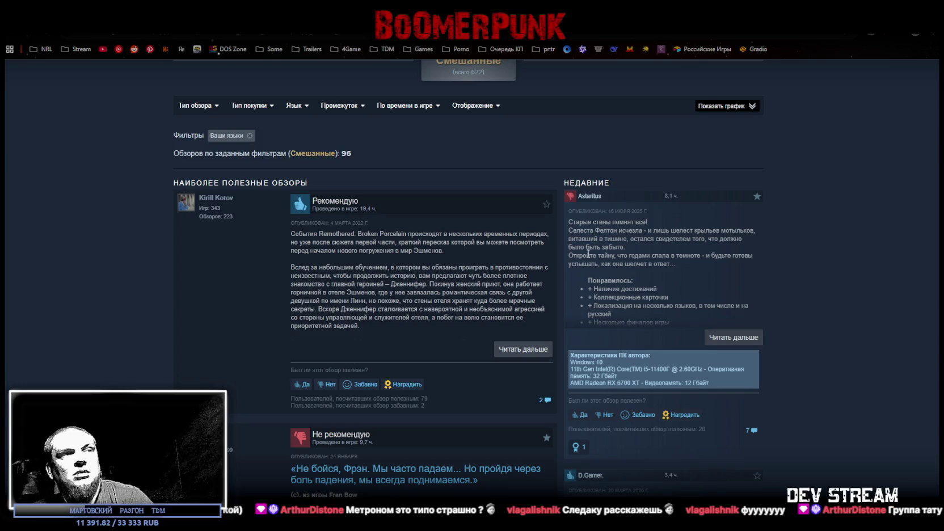
scroll(499, 306, down, 3)
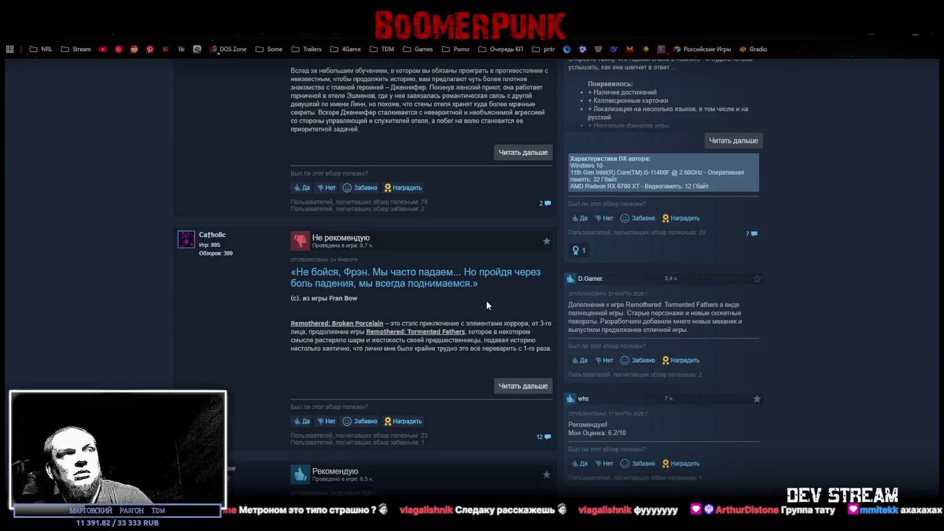
scroll(485, 304, down, 6)
scroll(476, 309, down, 4)
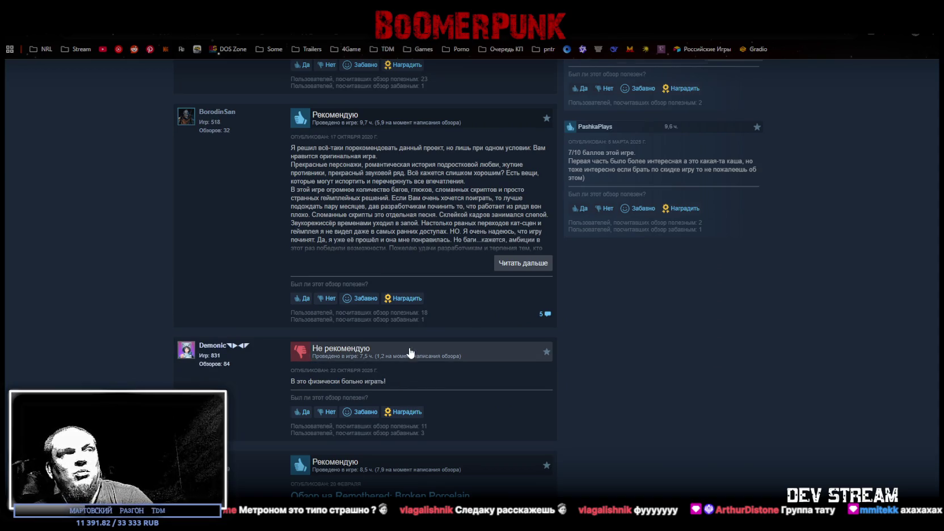
scroll(400, 375, down, 5)
scroll(423, 312, up, 3)
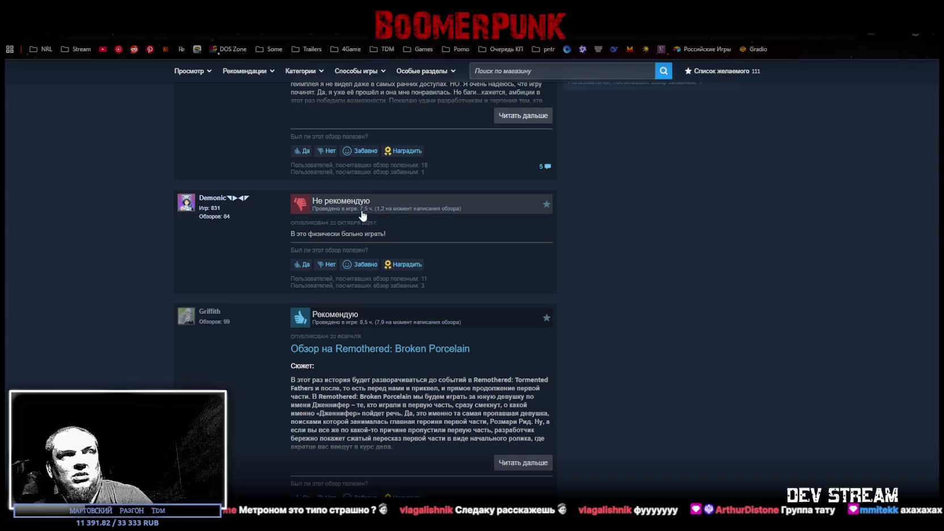
scroll(458, 298, down, 2)
scroll(437, 312, up, 2)
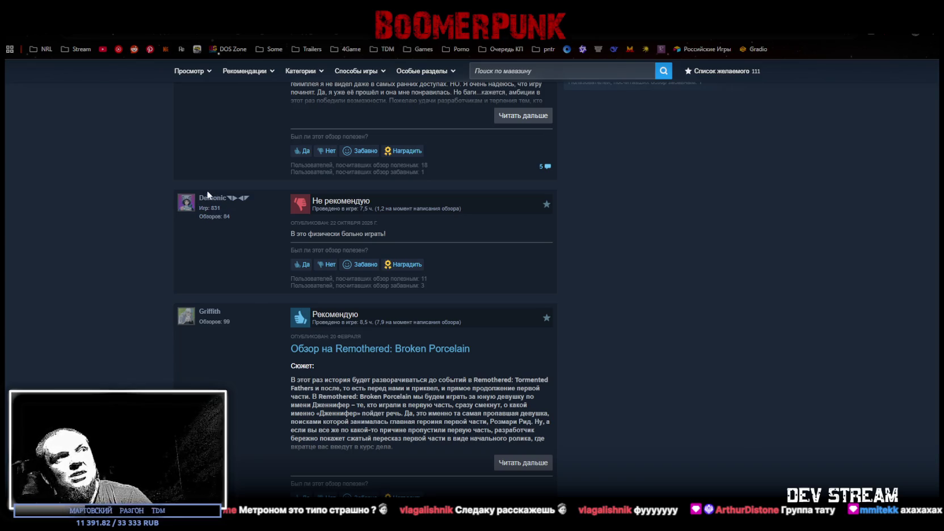
click(186, 202)
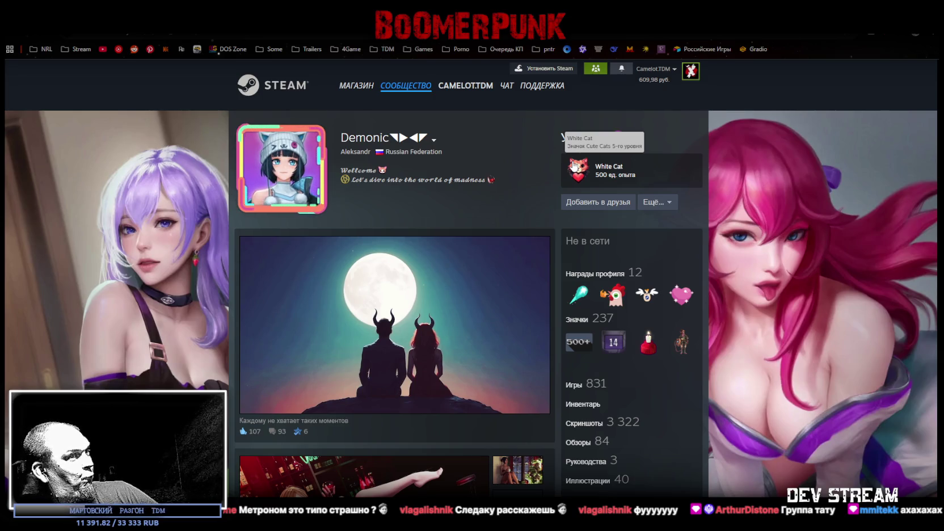
- Switch from Steam to the Unity editor showing TestScene3 with the train
key(alt+Tab)
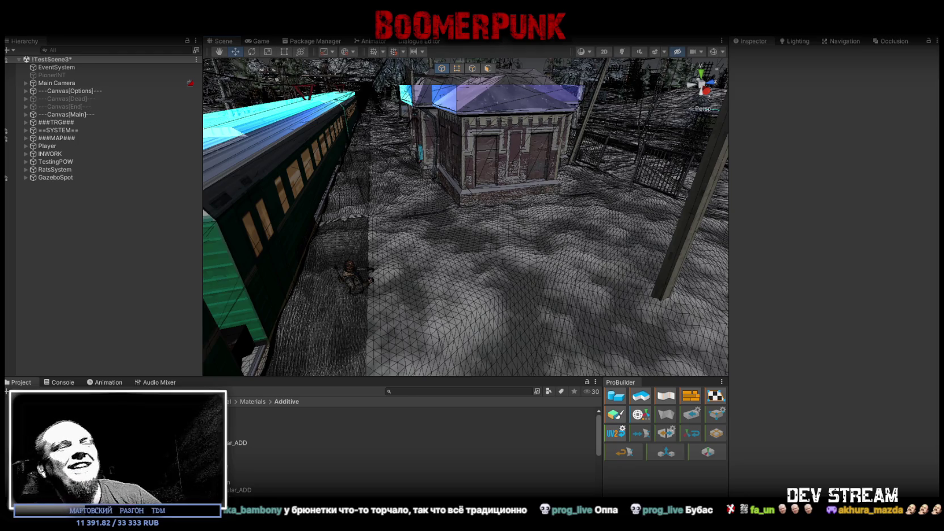
- Return to Steam and move further down the Remothered: Broken Porcelain user reviews
key(alt+Tab)
scroll(798, 251, down, 1)
scroll(630, 287, down, 15)
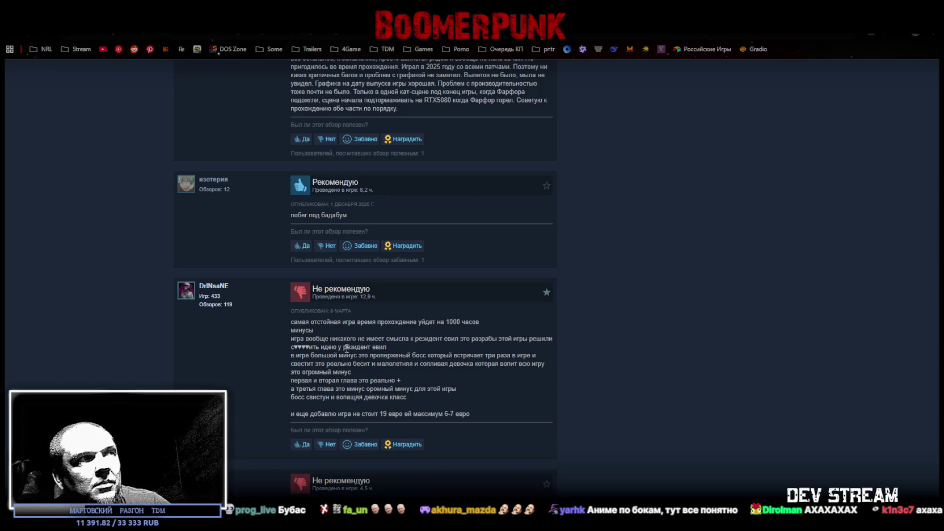
mouse_move(296, 338)
mouse_down()
mouse_move(483, 339)
mouse_move(310, 347)
mouse_move(381, 347)
mouse_up()
click(400, 374)
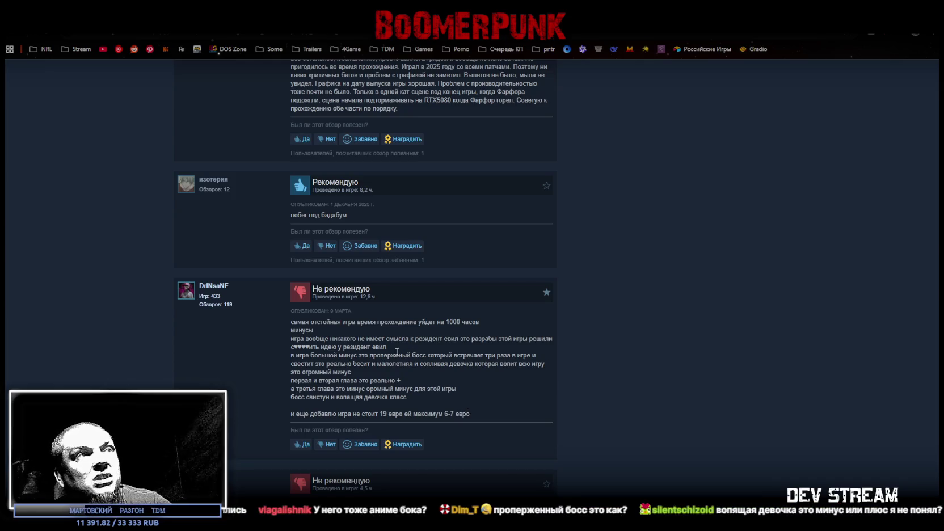
double_click(304, 363)
drag(320, 398, 393, 399)
click(409, 401)
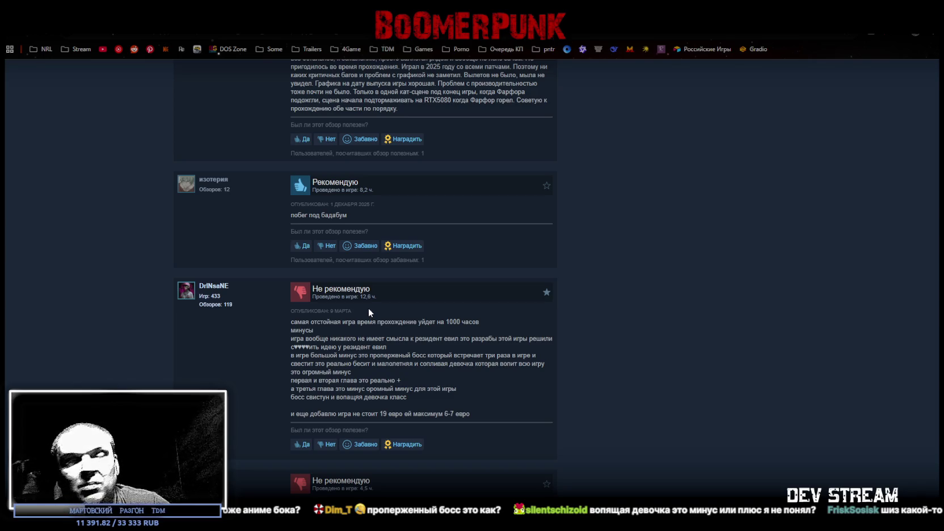
- Open the long negative review author's profile and view its favourite games and 2025 recap
click(212, 286)
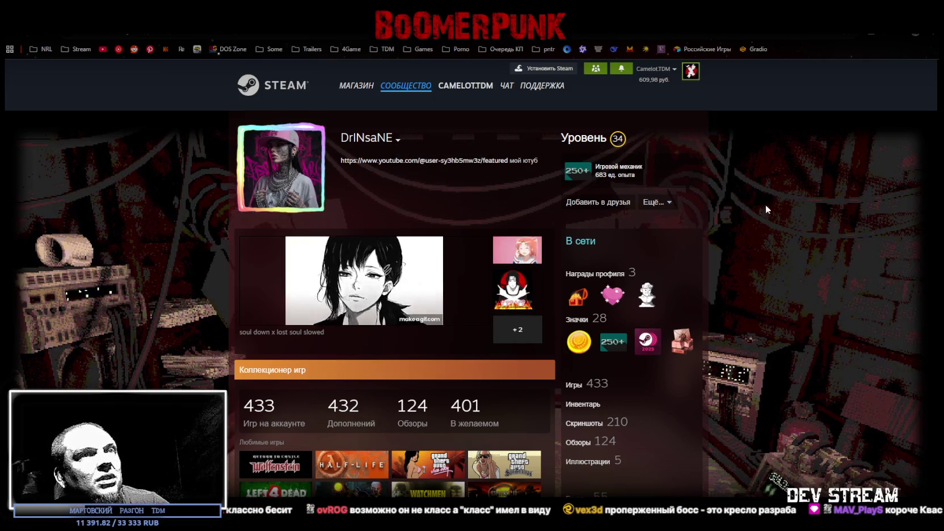
scroll(457, 356, down, 3)
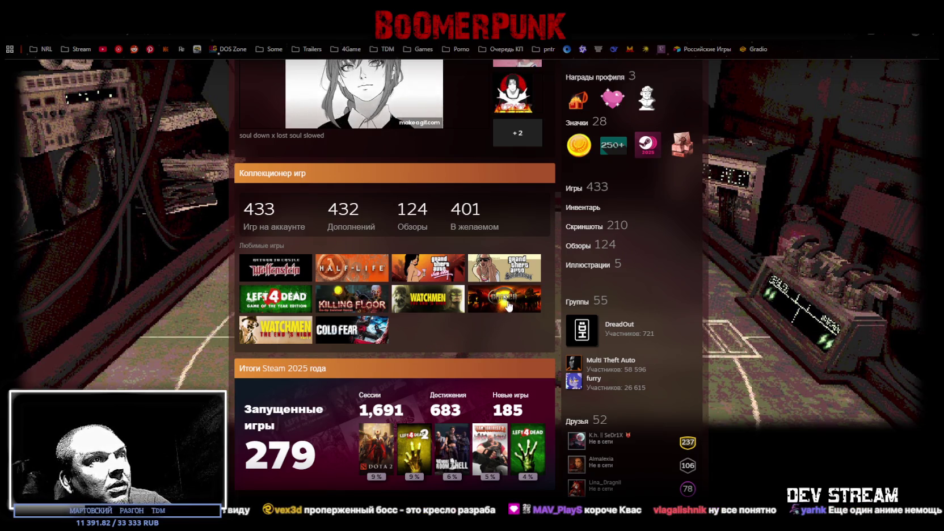
click(505, 309)
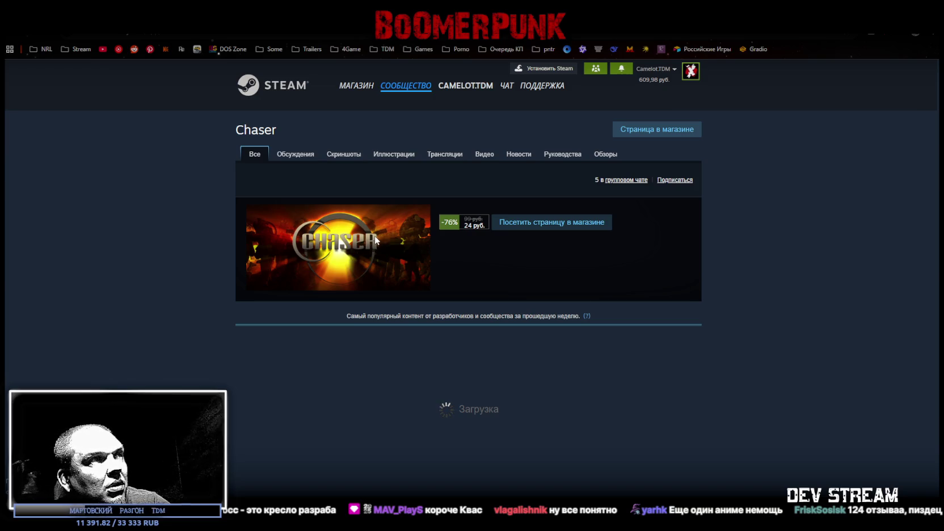
key(alt+Left)
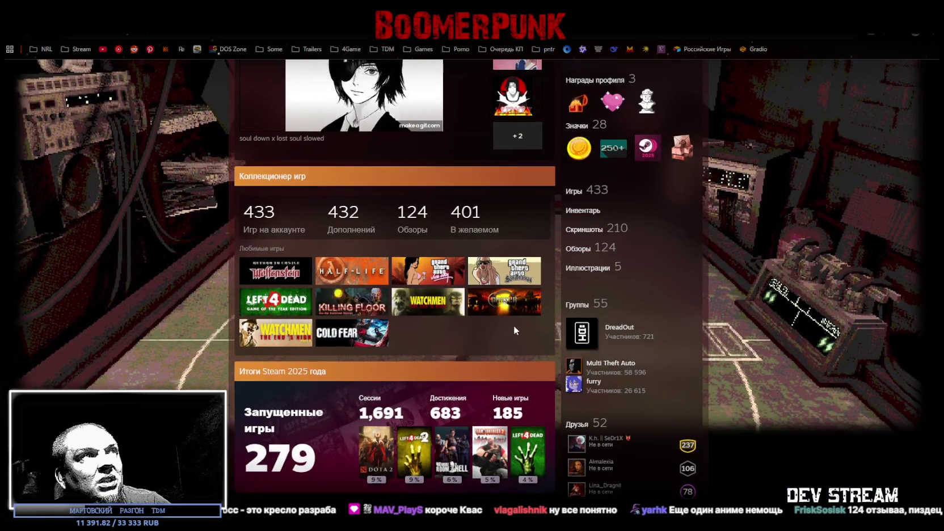
scroll(514, 328, up, 1)
scroll(515, 329, up, 3)
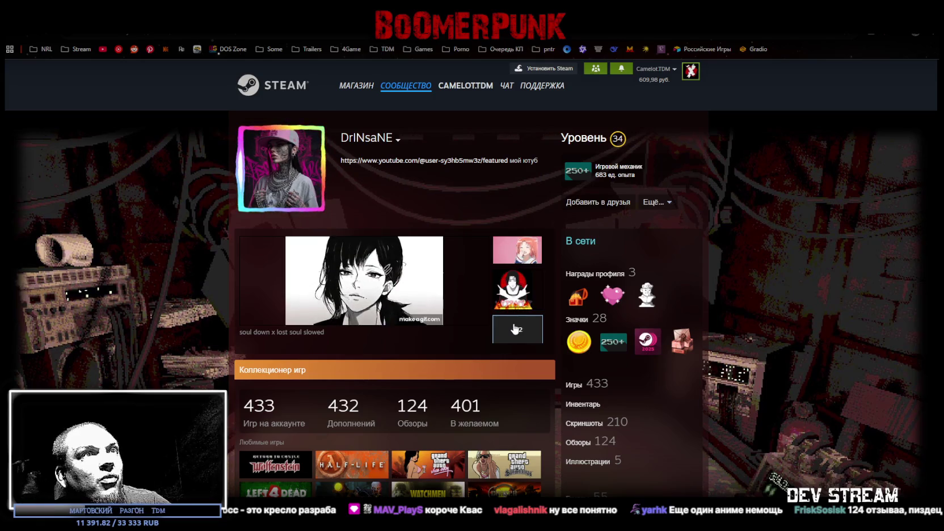
scroll(514, 327, down, 2)
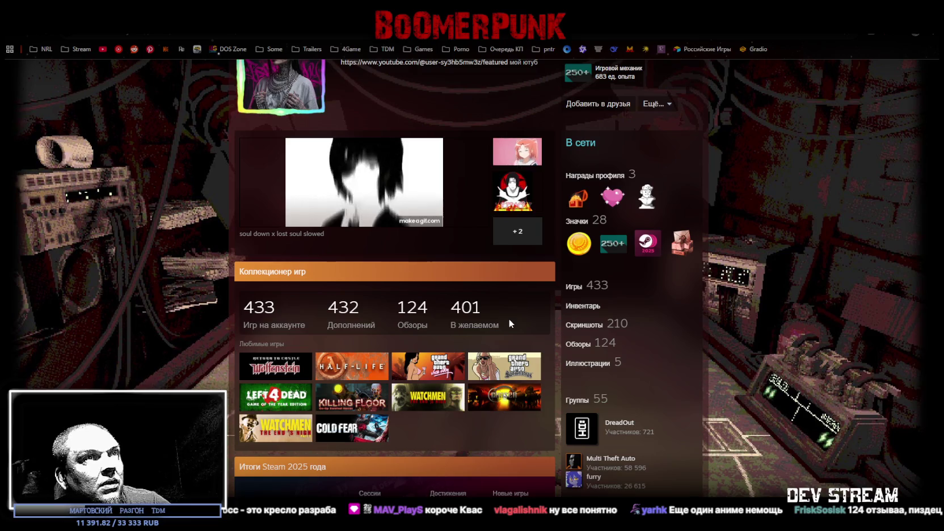
scroll(508, 319, down, 1)
scroll(508, 319, down, 2)
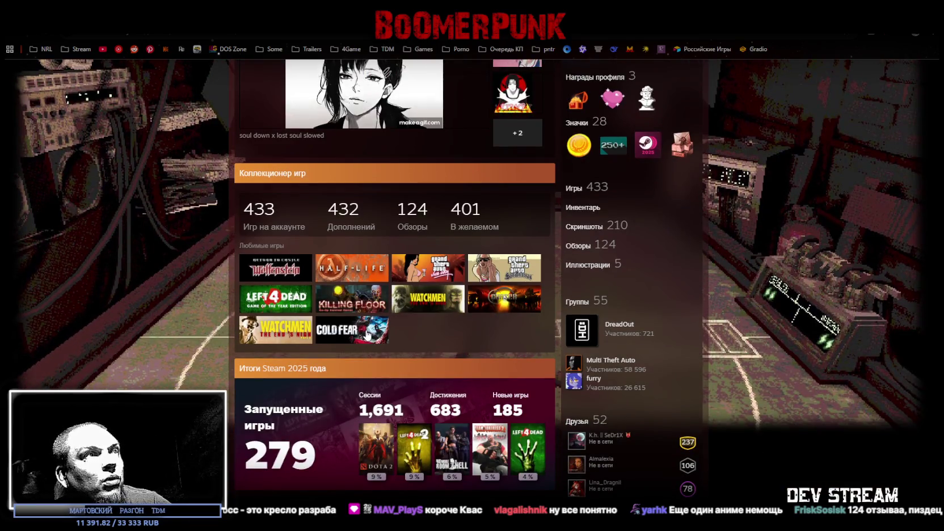
click(412, 219)
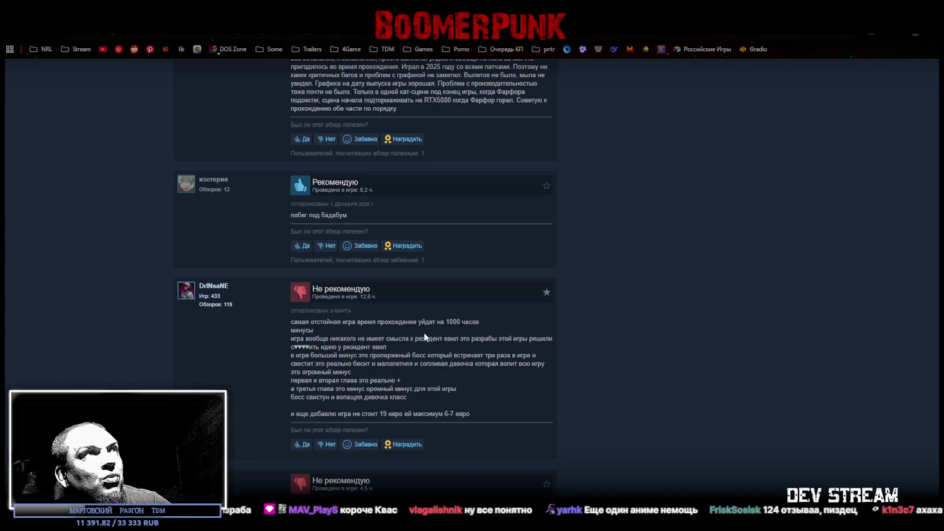
- Navigate back twice from the profile to the Remothered: Broken Porcelain user reviews
key(alt+Left)
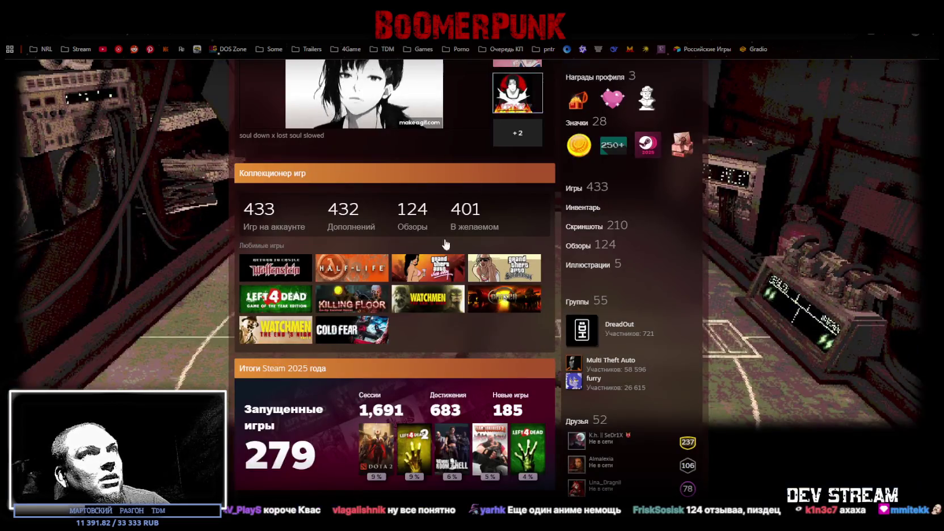
scroll(431, 280, up, 4)
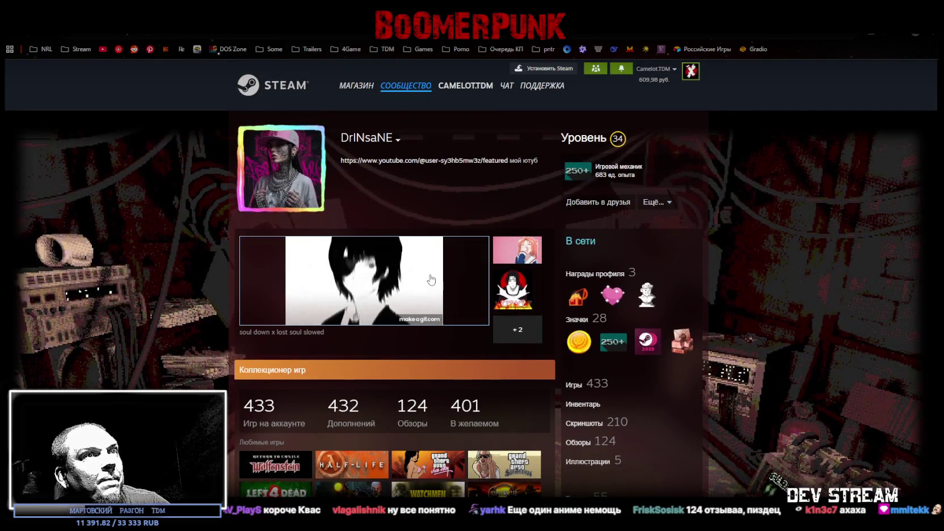
scroll(431, 279, down, 2)
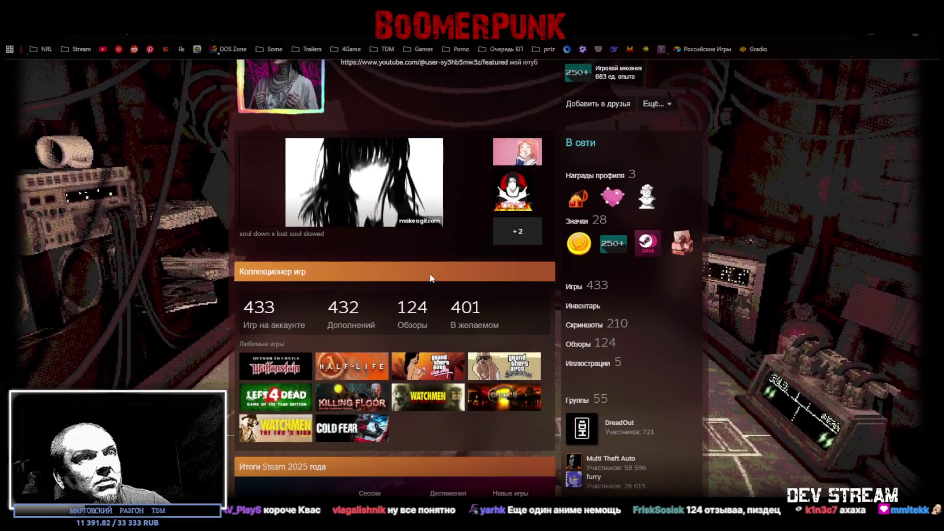
key(alt+Left)
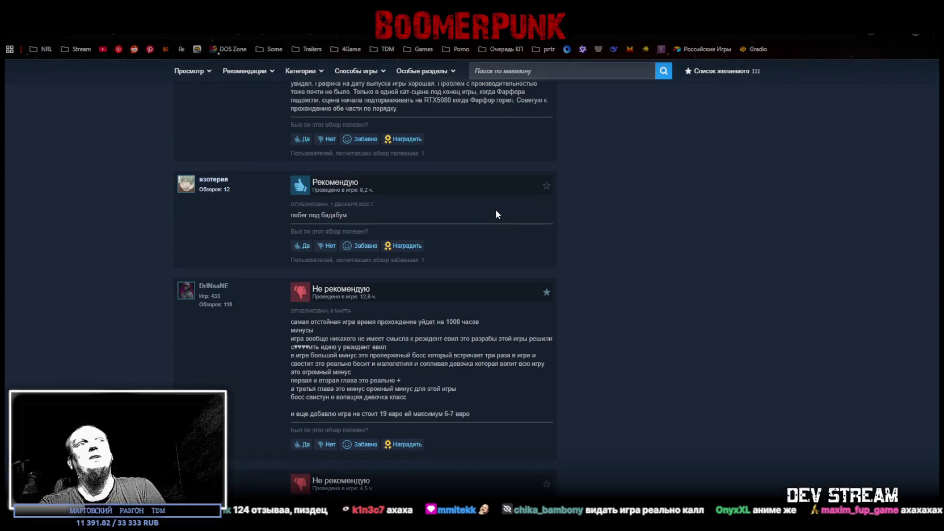
- Return to the top of the Remothered: Broken Porcelain store page, priced at 515 rubles
scroll(613, 263, up, 2)
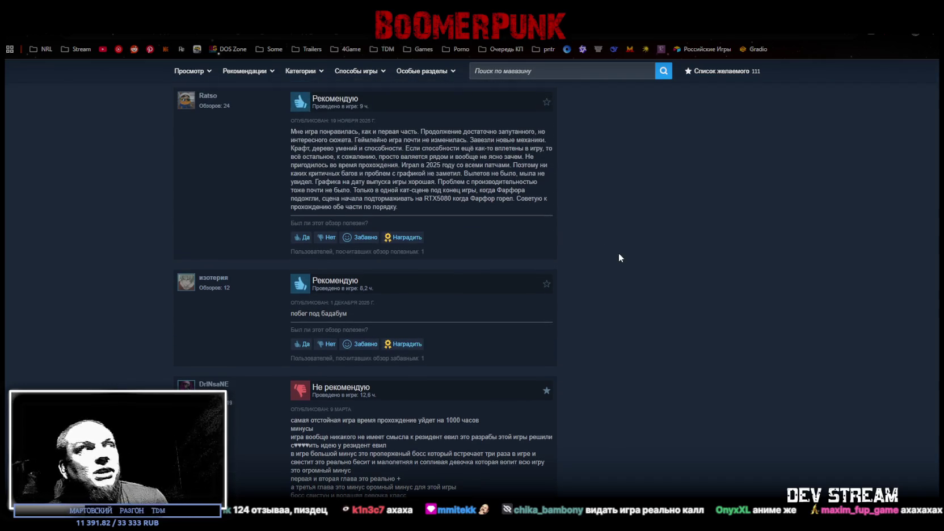
scroll(567, 230, down, 6)
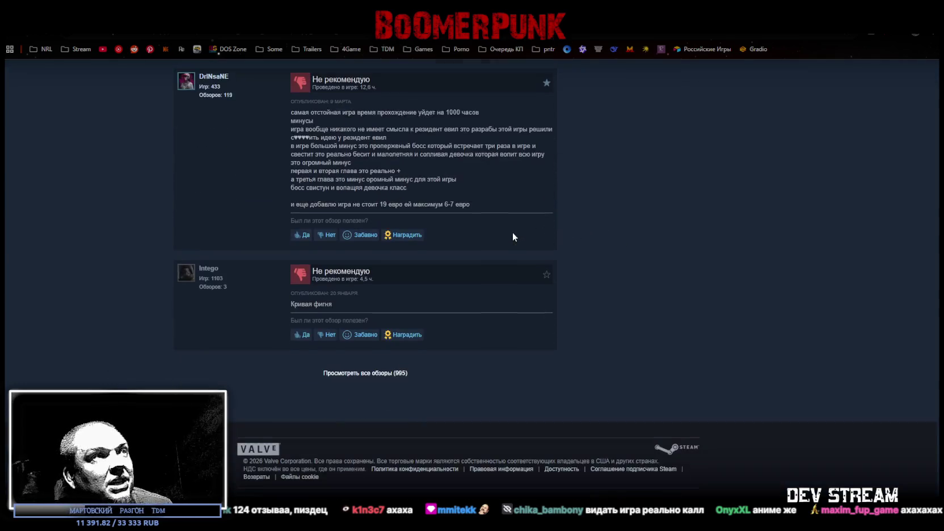
scroll(501, 228, up, 1)
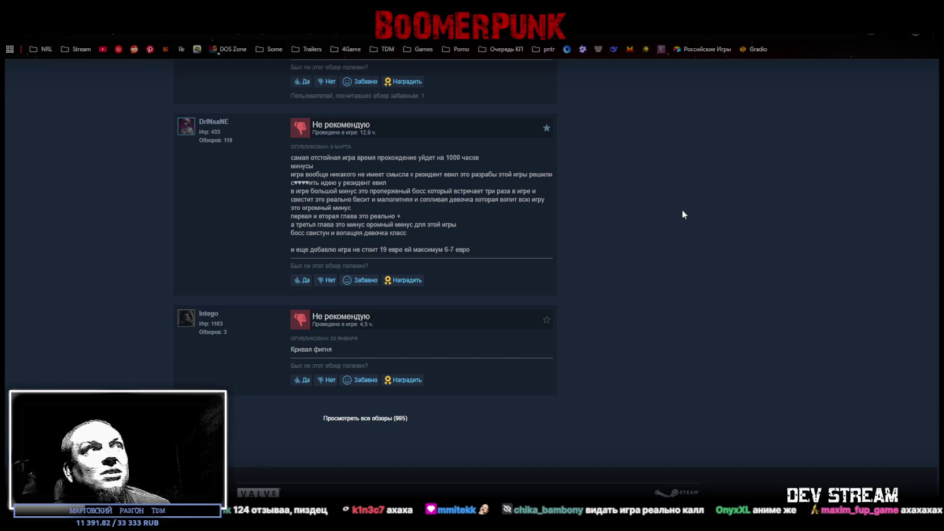
scroll(672, 244, up, 3)
scroll(673, 240, up, 5)
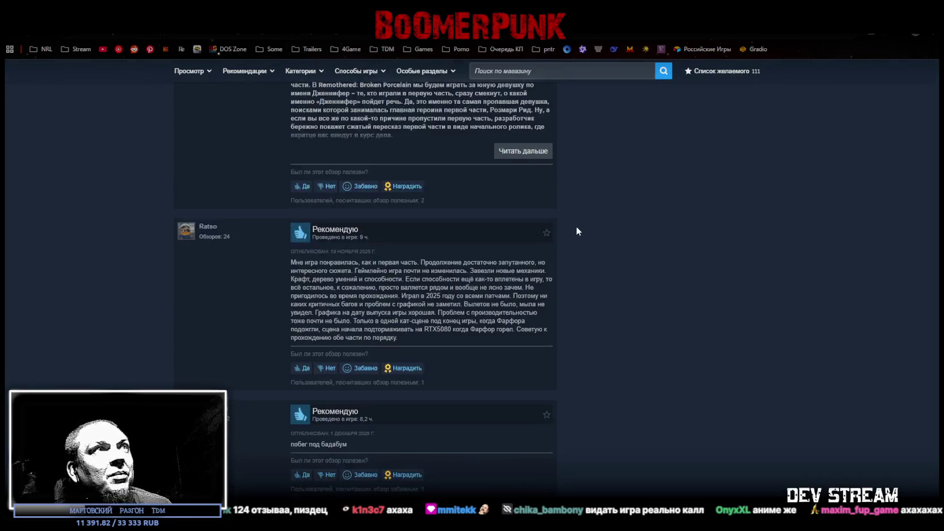
scroll(578, 227, up, 10)
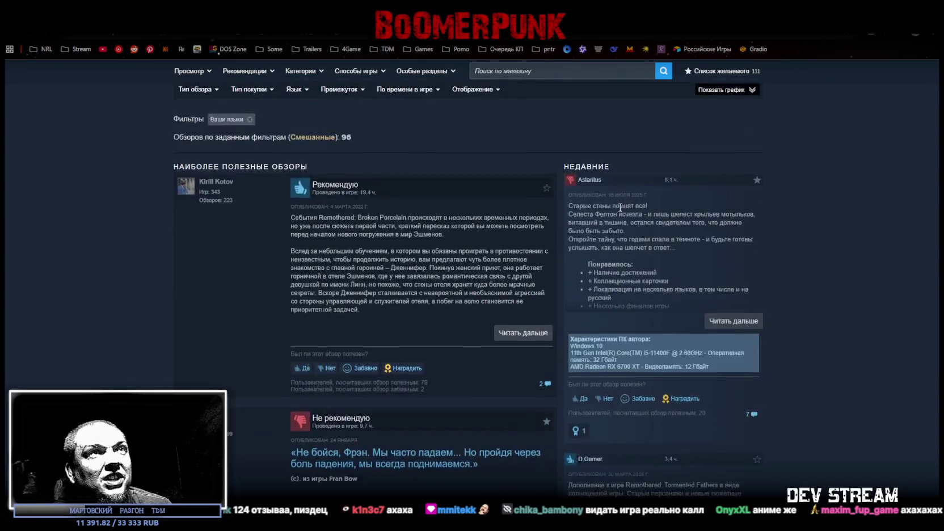
scroll(619, 203, up, 5)
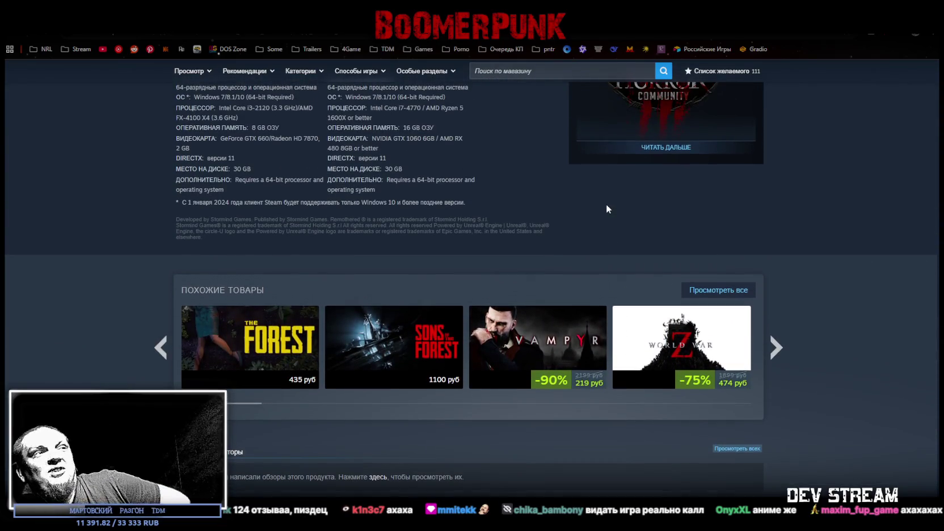
scroll(606, 204, up, 10)
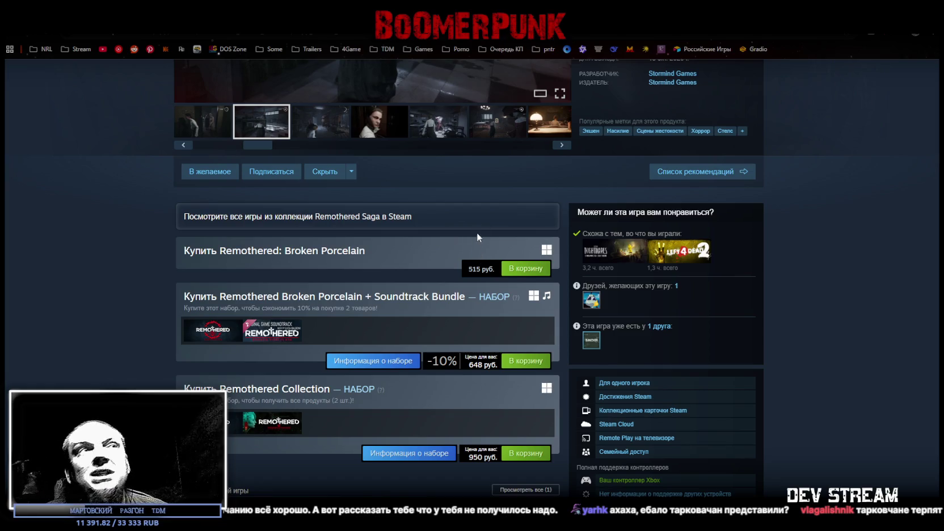
scroll(131, 158, up, 5)
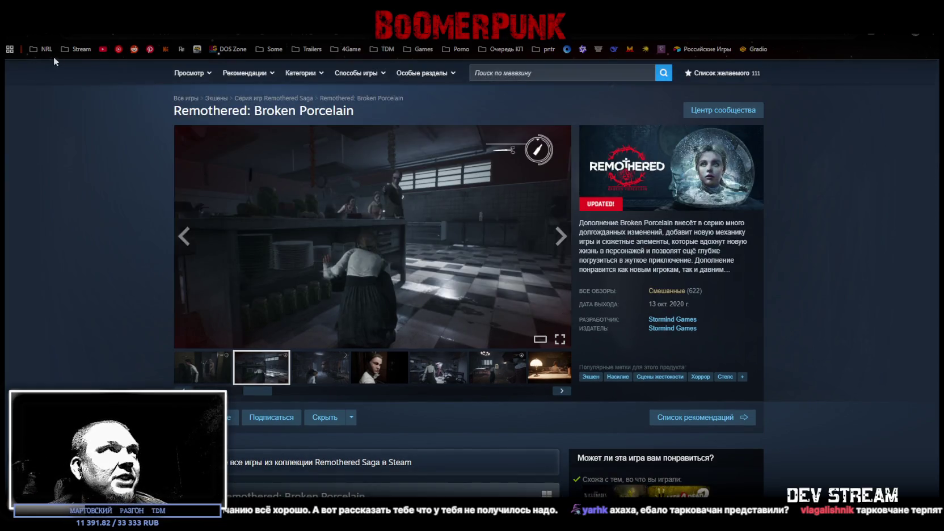
- Check the Stream bookmark folder, then switch to the Steam client
click(76, 49)
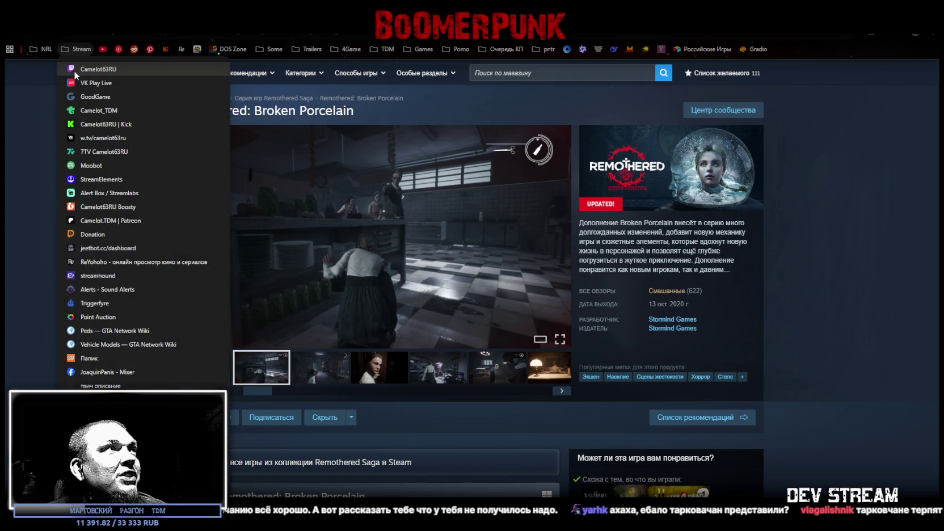
click(474, 49)
scroll(632, 387, down, 5)
scroll(632, 394, up, 7)
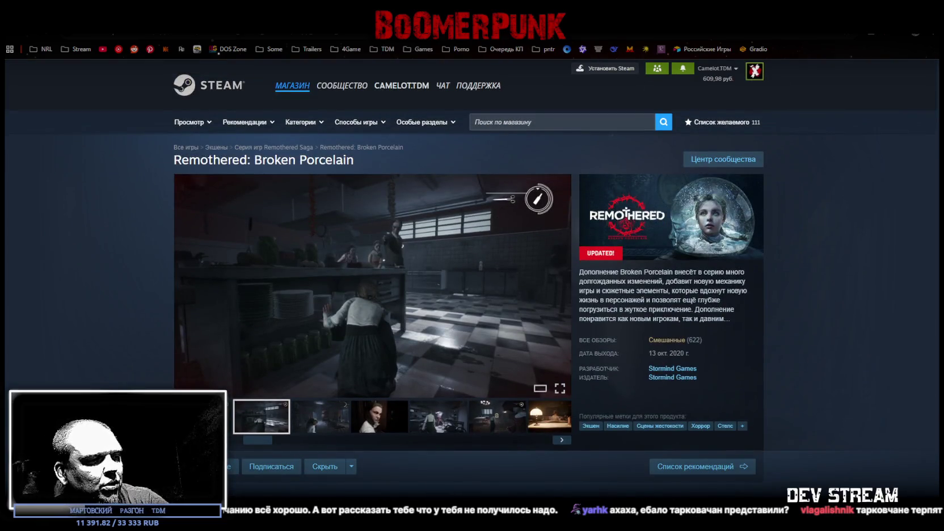
key(alt+Tab)
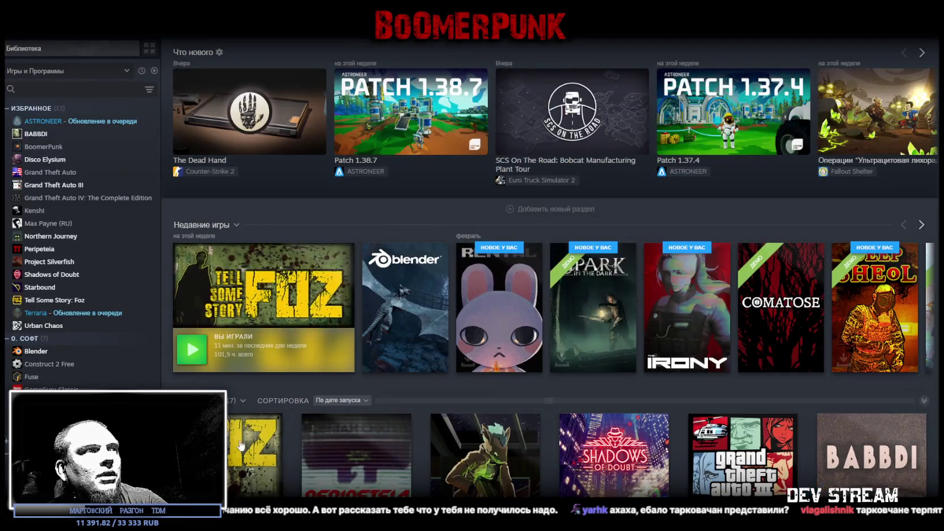
- Show Tell Some Story: Foz's review graph and list only negative reviews from 8–9 February 2026
click(241, 445)
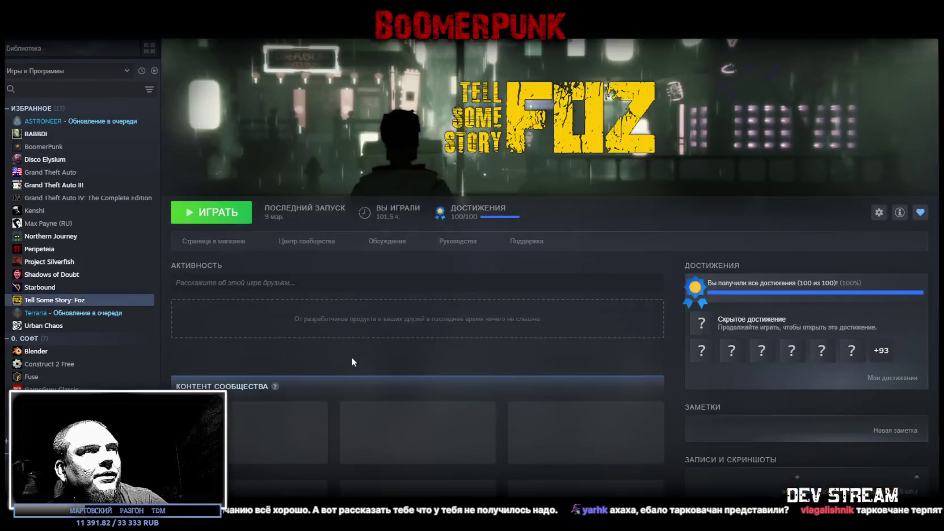
click(210, 242)
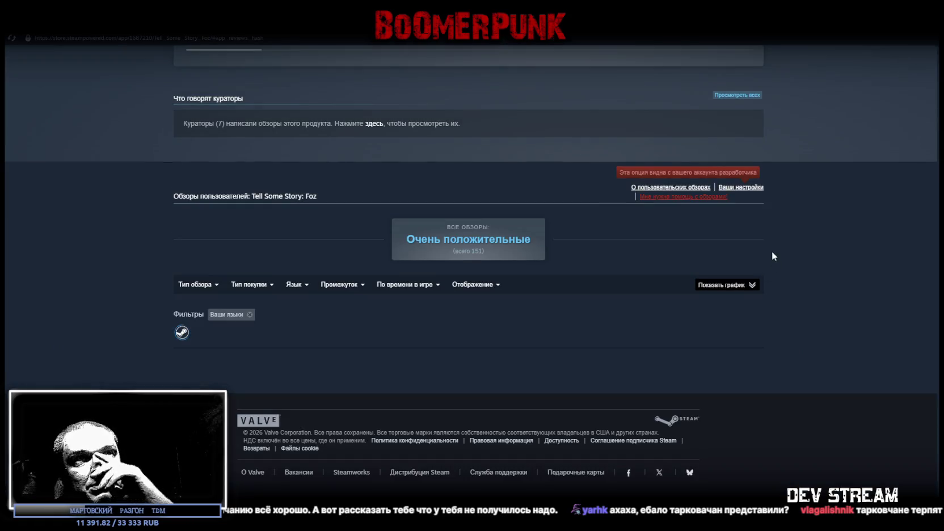
click(752, 278)
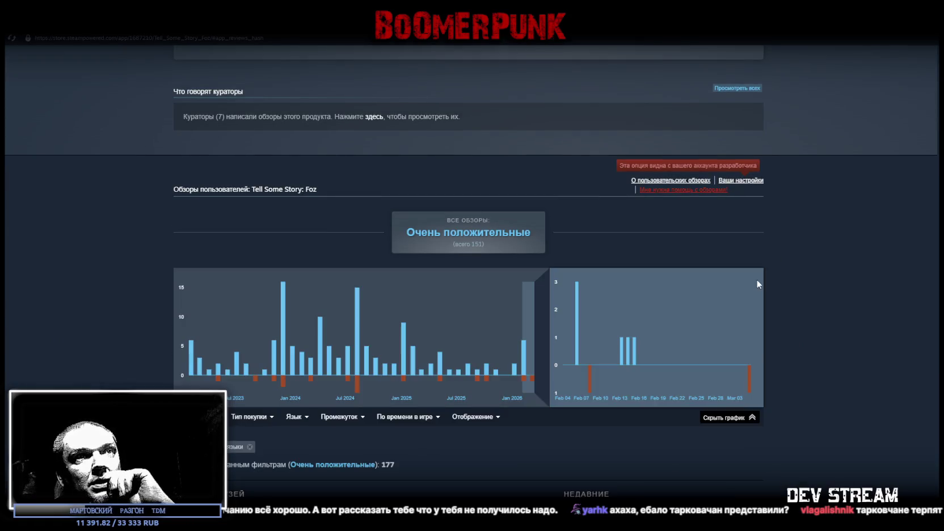
click(591, 379)
scroll(670, 314, down, 4)
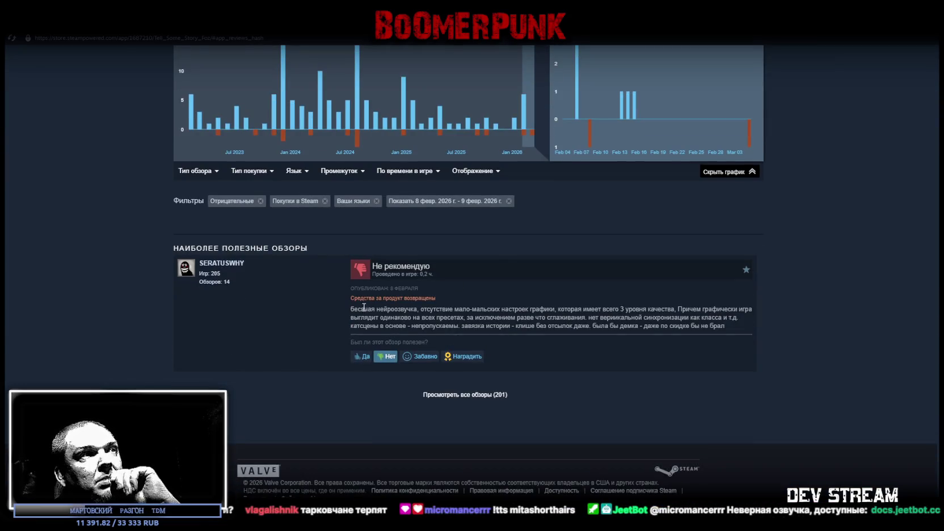
drag(350, 311, 417, 309)
click(417, 309)
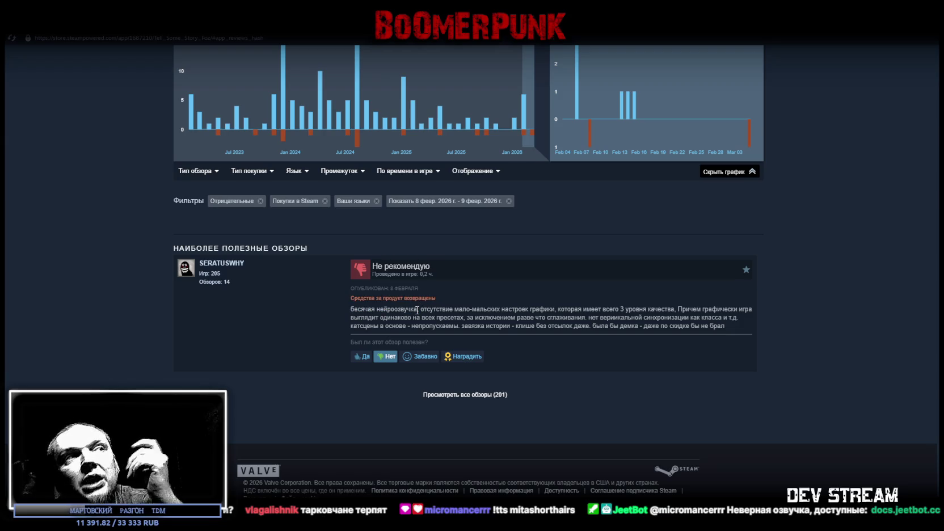
drag(419, 309, 350, 309)
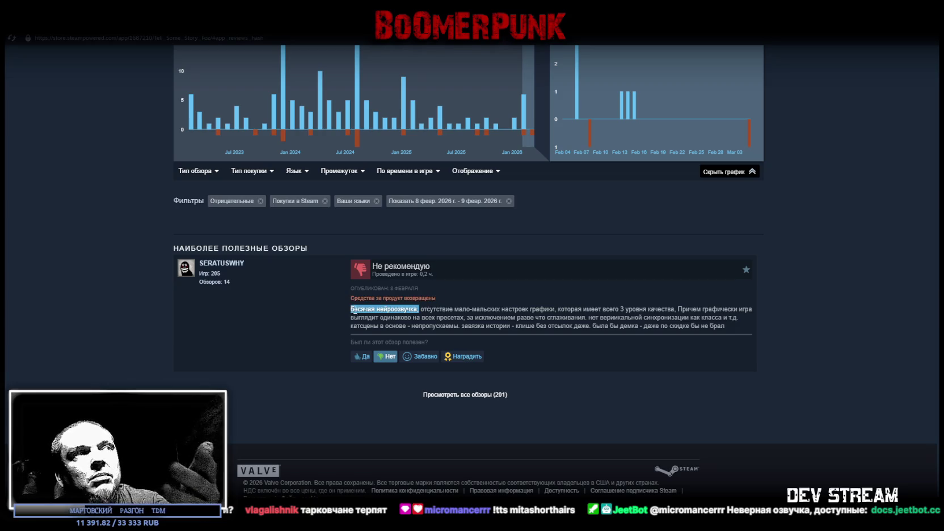
click(437, 320)
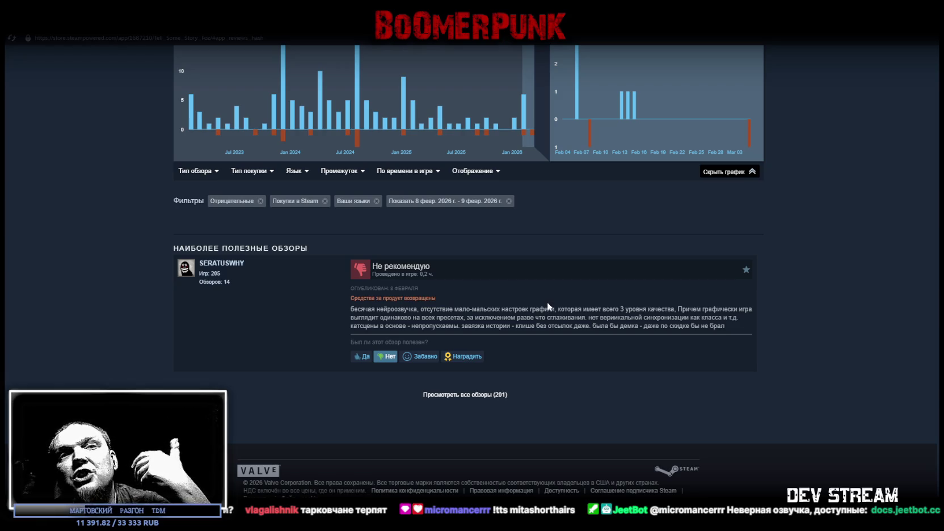
mouse_move(546, 298)
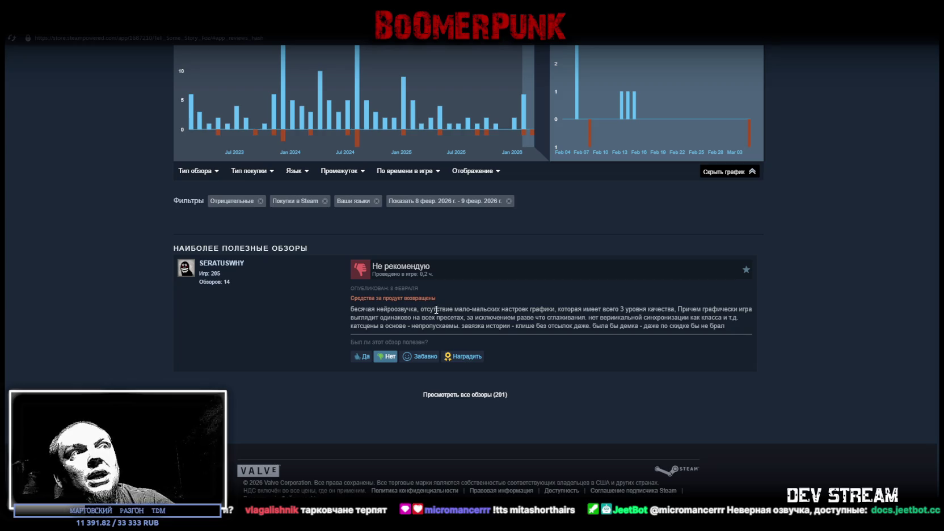
drag(426, 310, 557, 311)
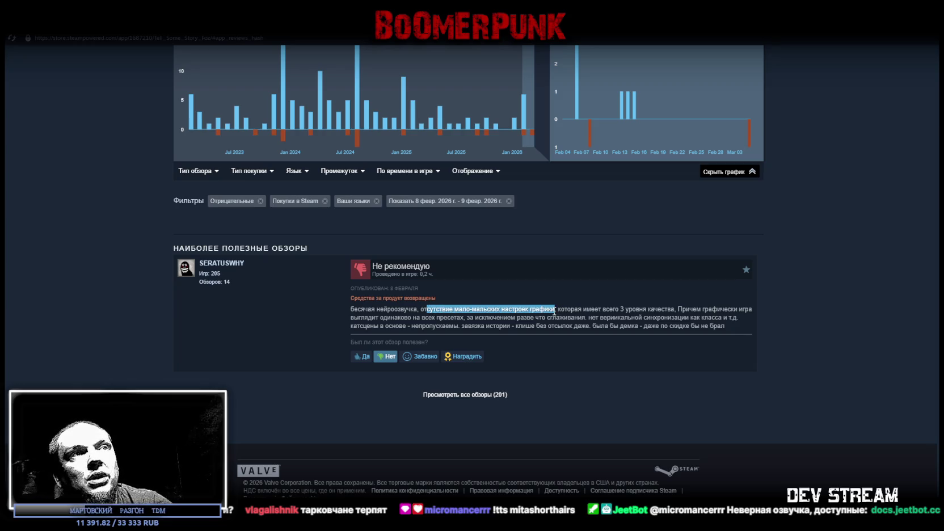
click(557, 312)
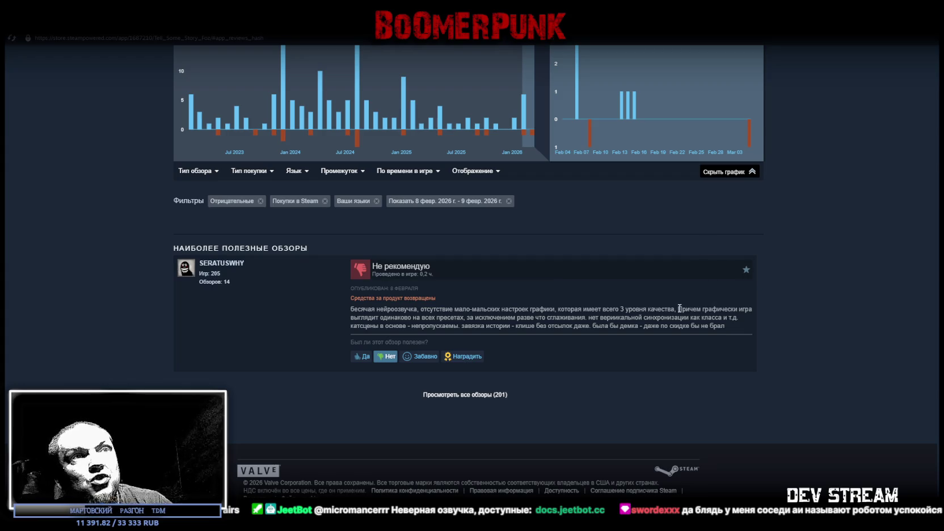
drag(354, 317, 461, 320)
click(466, 322)
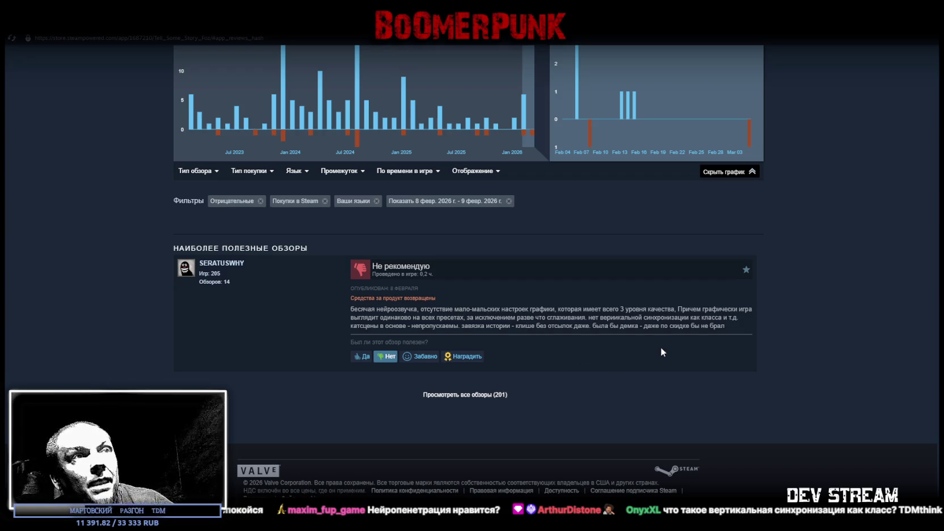
drag(588, 317, 688, 315)
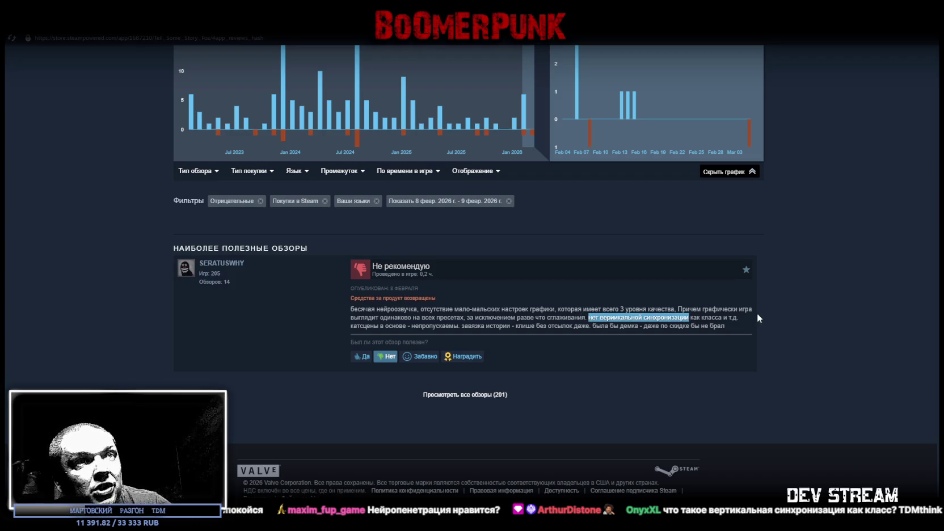
click(691, 318)
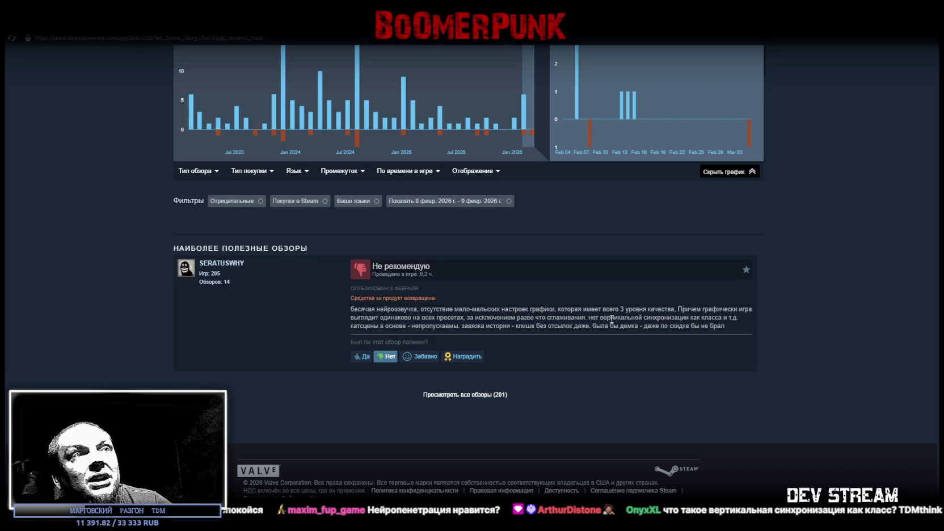
drag(588, 317, 739, 319)
click(703, 345)
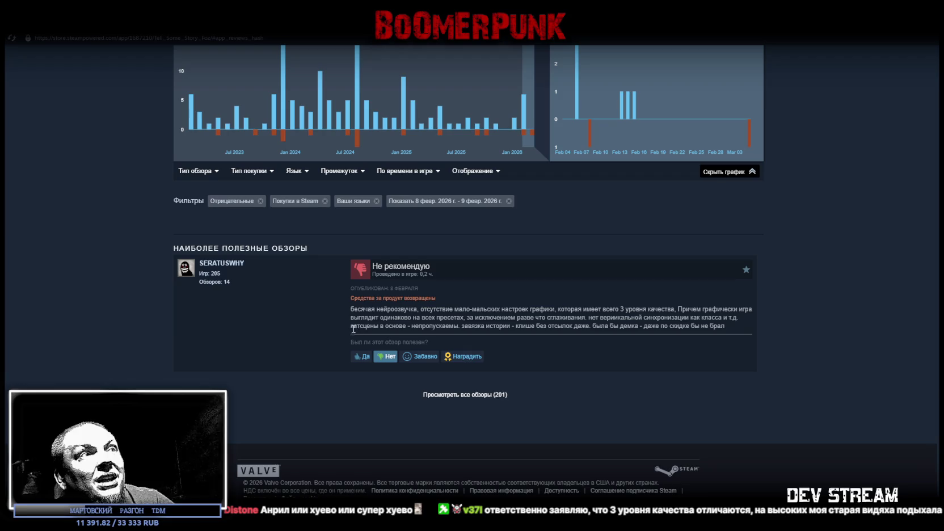
drag(350, 326, 461, 325)
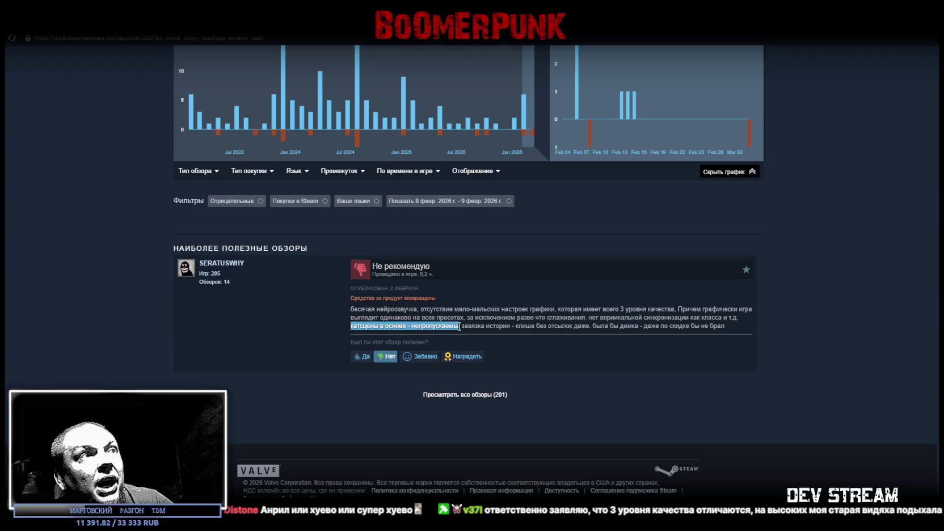
click(461, 326)
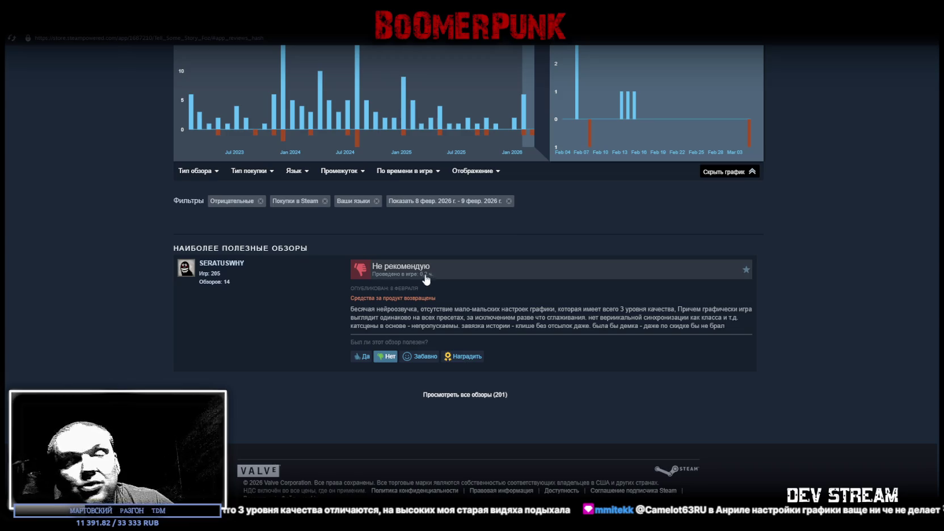
drag(463, 326, 589, 329)
click(530, 338)
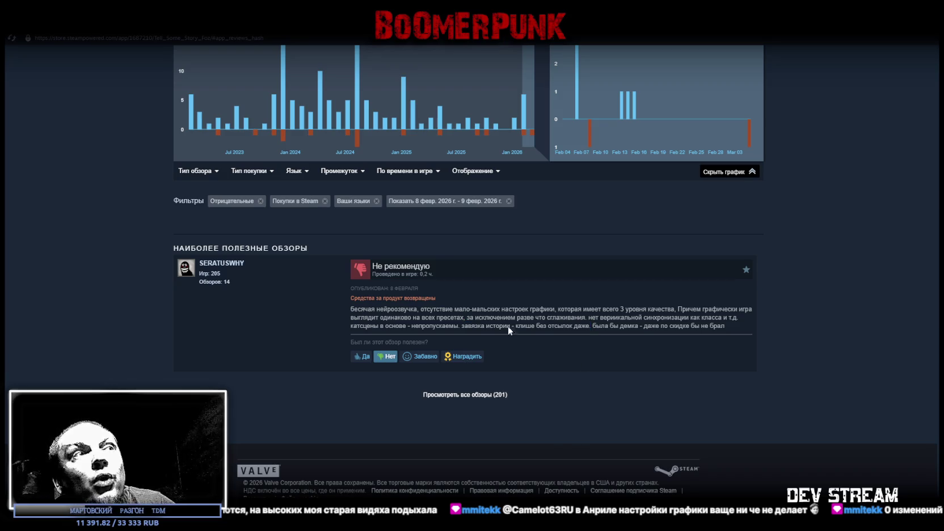
drag(461, 326, 589, 326)
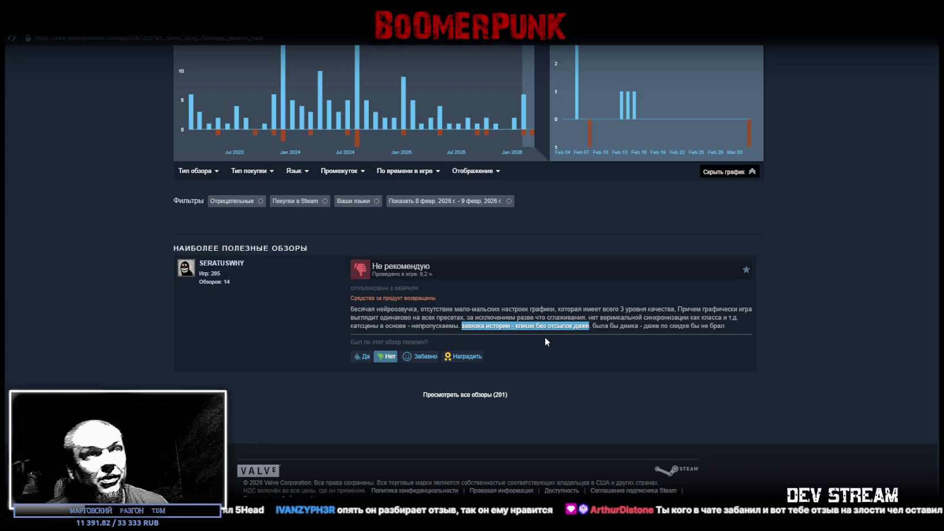
drag(595, 326, 726, 327)
click(535, 373)
scroll(535, 378, up, 5)
scroll(536, 373, up, 5)
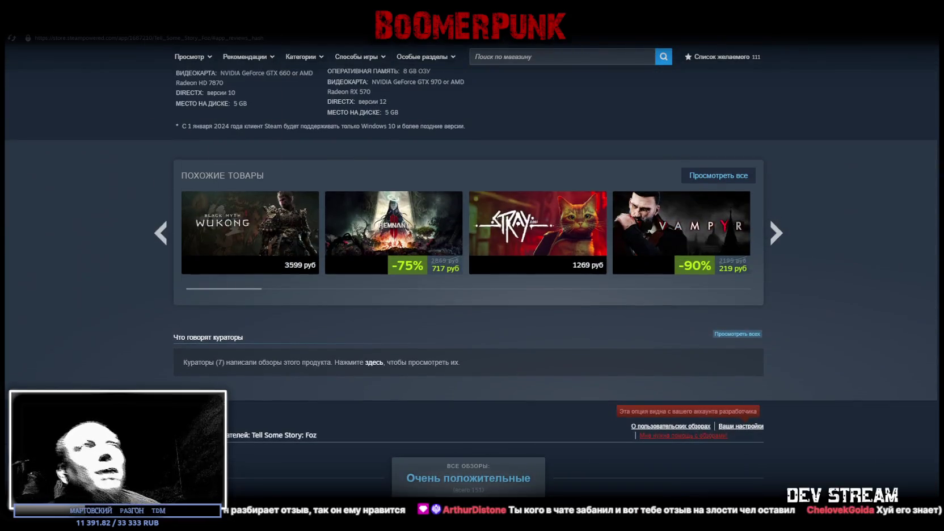
scroll(346, 338, up, 15)
scroll(293, 295, up, 6)
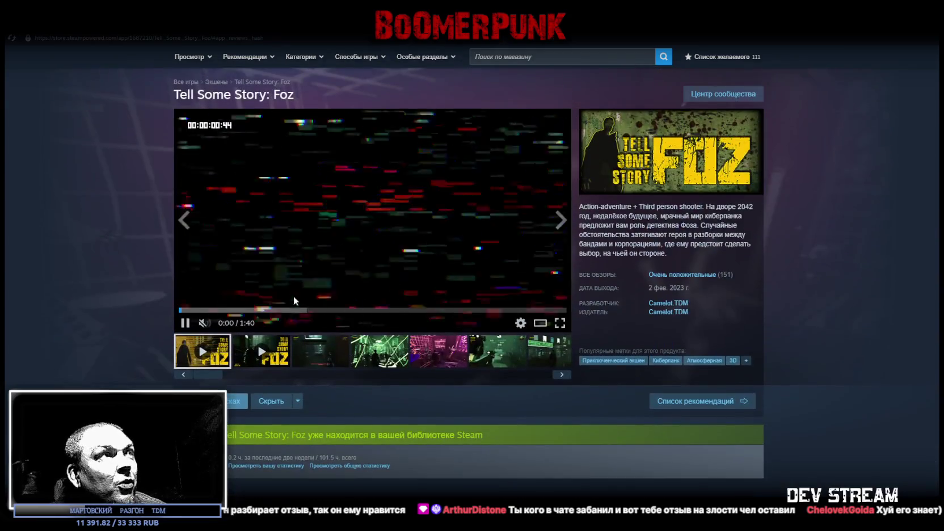
scroll(260, 303, down, 3)
scroll(272, 299, up, 3)
scroll(277, 312, down, 4)
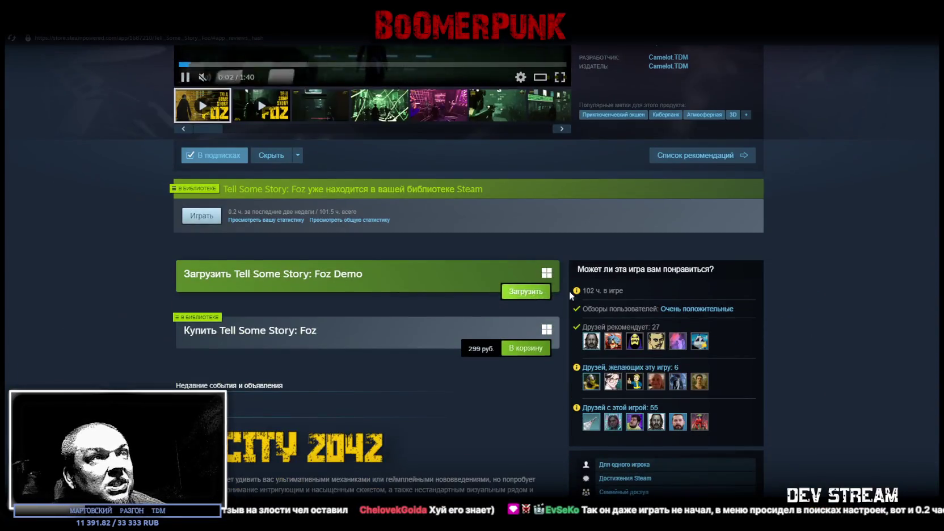
scroll(577, 305, down, 1)
scroll(577, 305, down, 4)
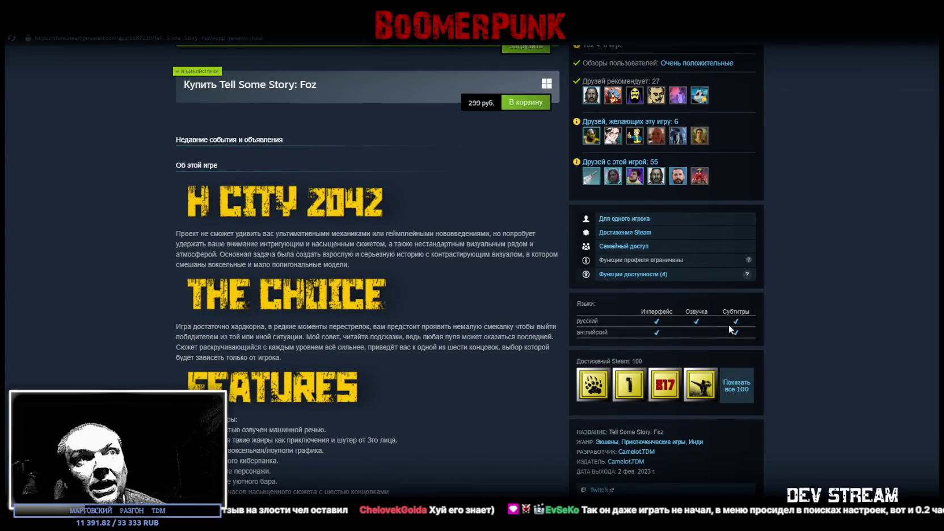
scroll(649, 307, down, 4)
scroll(654, 227, up, 4)
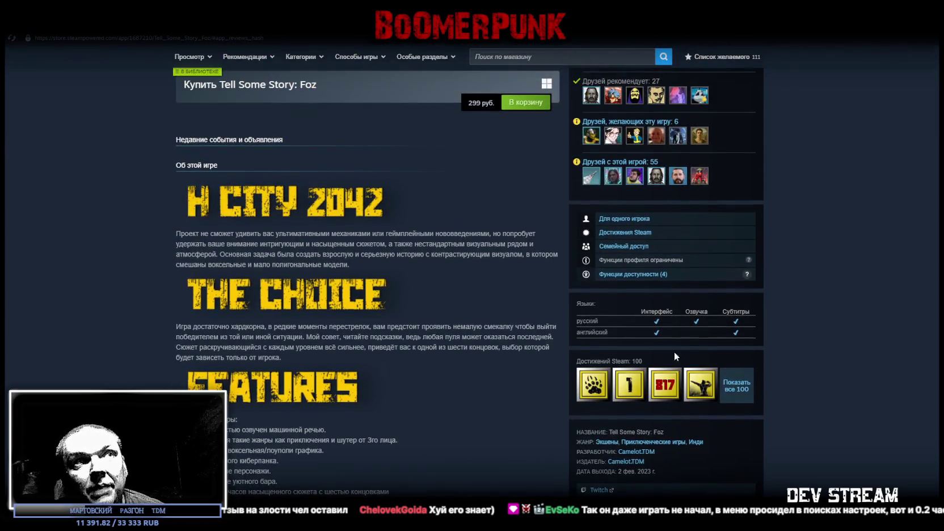
scroll(721, 161, up, 2)
scroll(666, 375, down, 3)
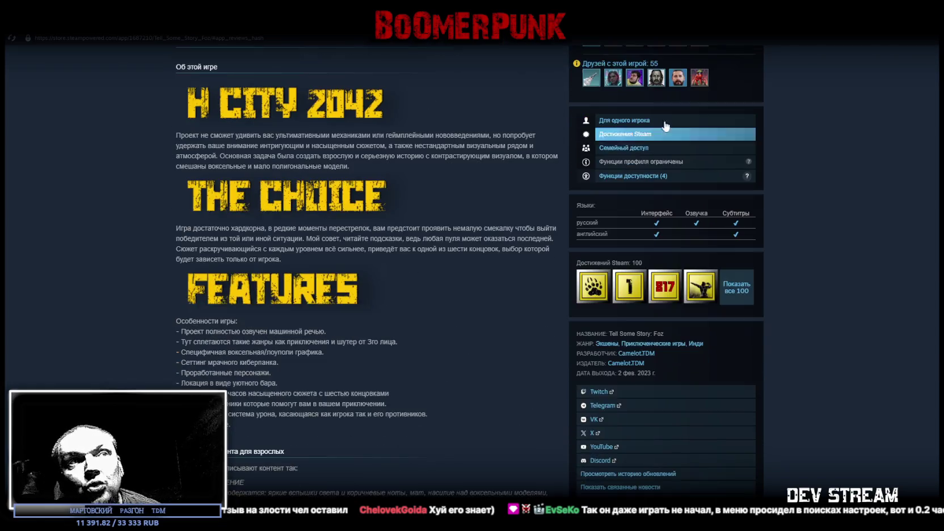
scroll(449, 197, up, 5)
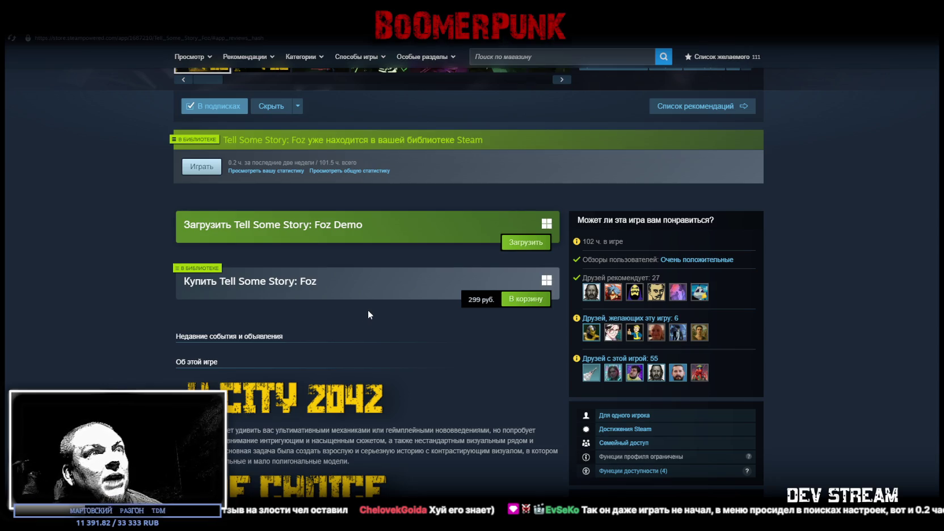
scroll(367, 310, down, 4)
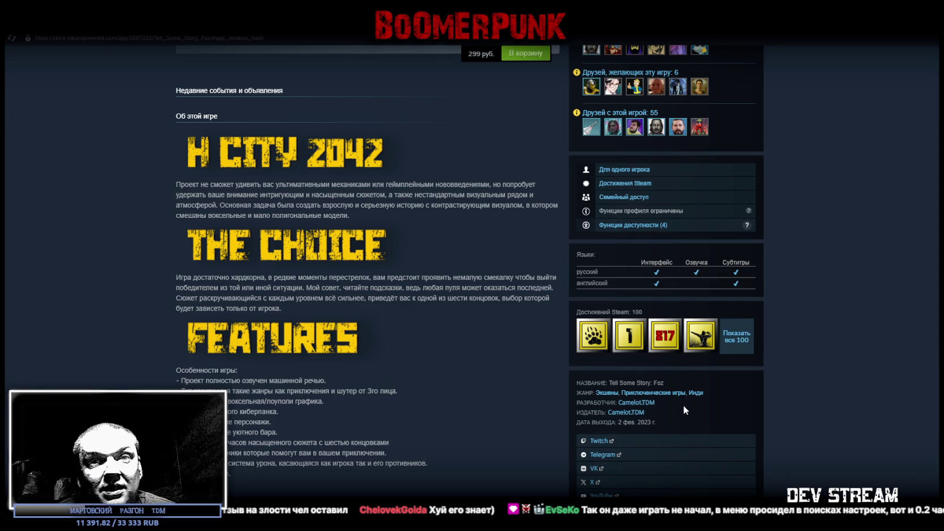
scroll(682, 406, down, 15)
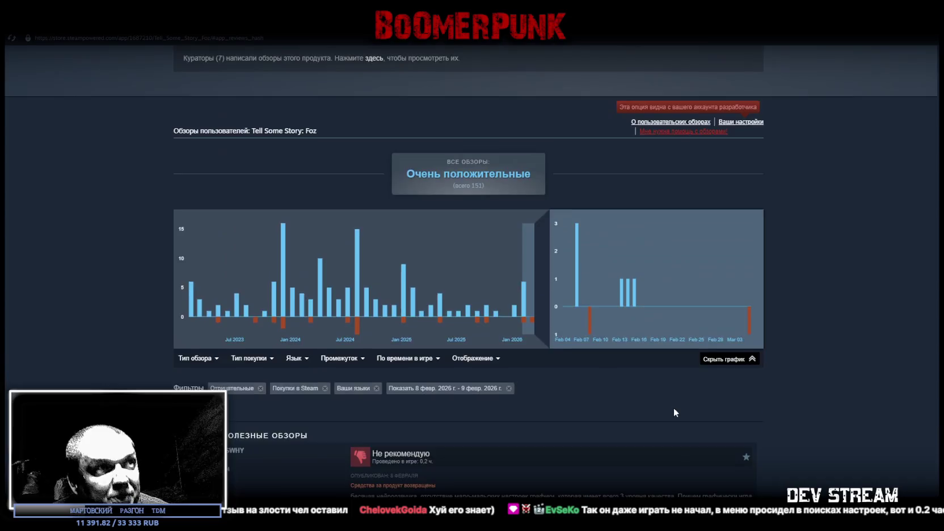
- Highlight the review's remark about the cliché story, then open the reviewer's Steam profile
scroll(673, 407, down, 3)
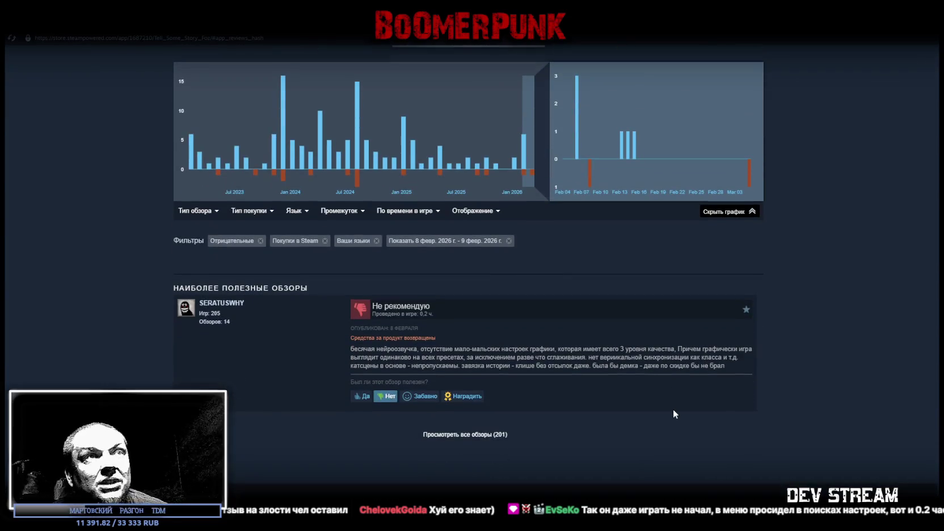
mouse_move(352, 367)
mouse_down()
mouse_move(428, 367)
mouse_move(398, 368)
mouse_move(407, 367)
mouse_up()
click(507, 368)
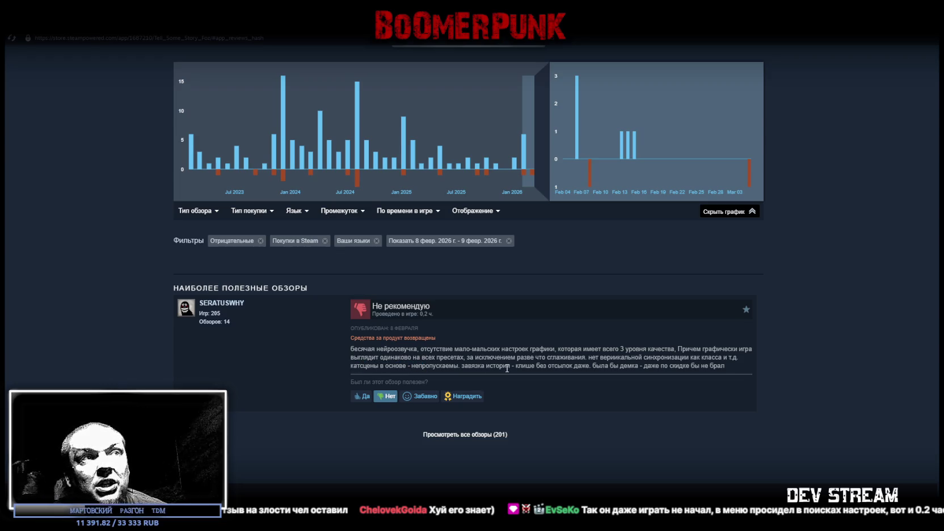
drag(462, 366, 590, 366)
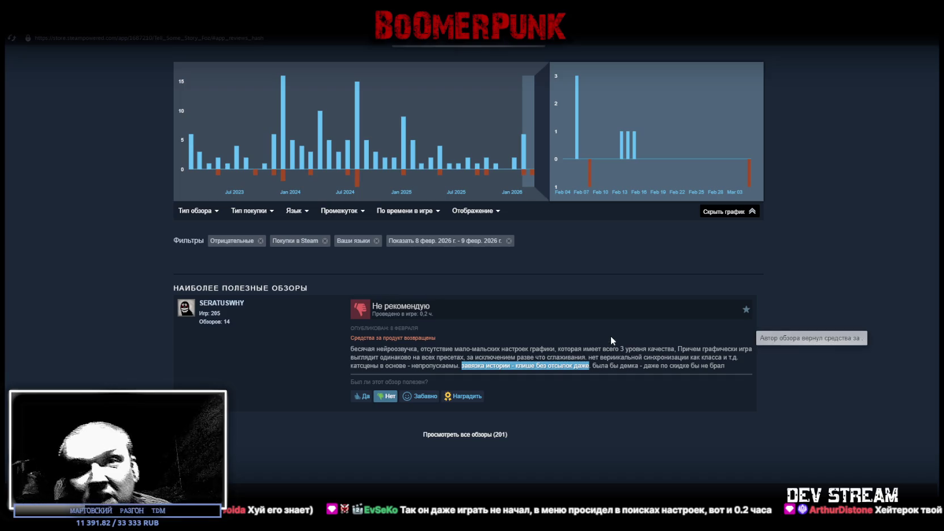
click(225, 309)
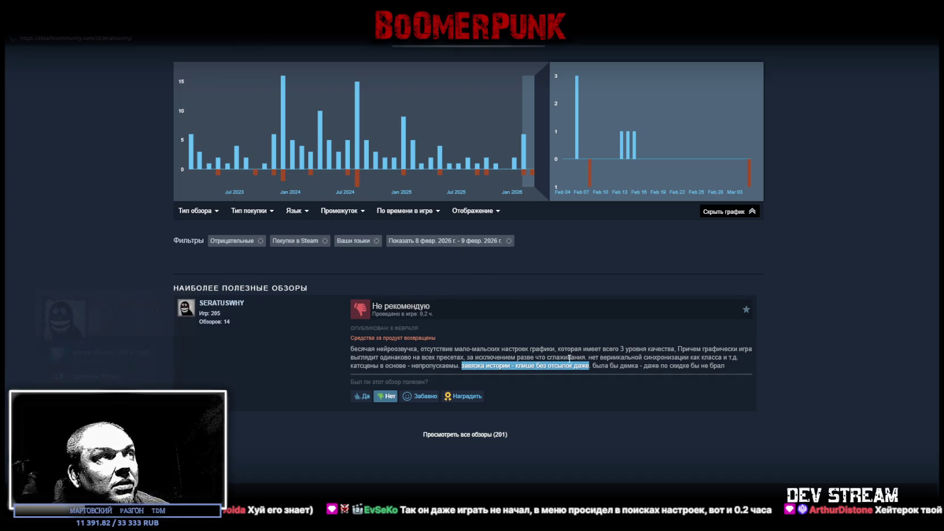
- Look over the profile and select the Orange Cast: Prologue and other recent playtime figures
scroll(638, 338, down, 3)
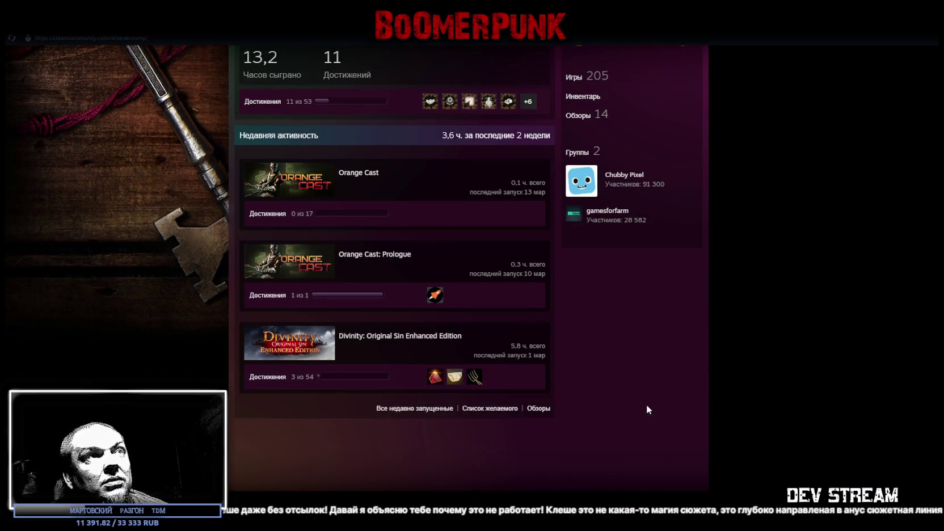
scroll(593, 398, up, 3)
scroll(453, 295, down, 1)
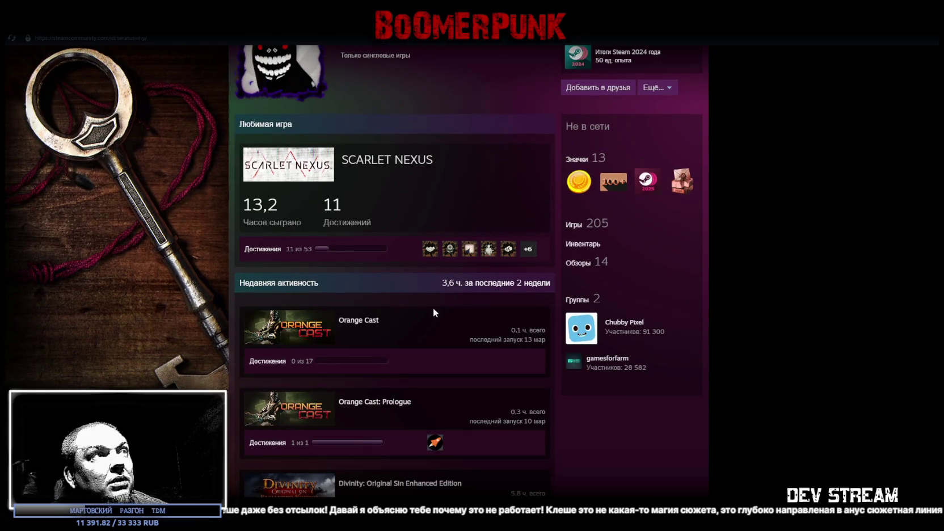
scroll(488, 323, down, 1)
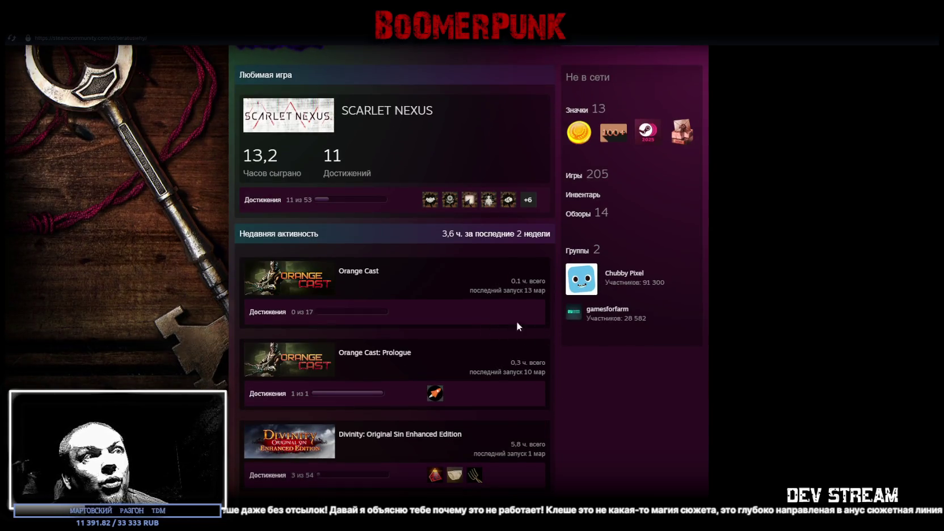
scroll(533, 428, down, 1)
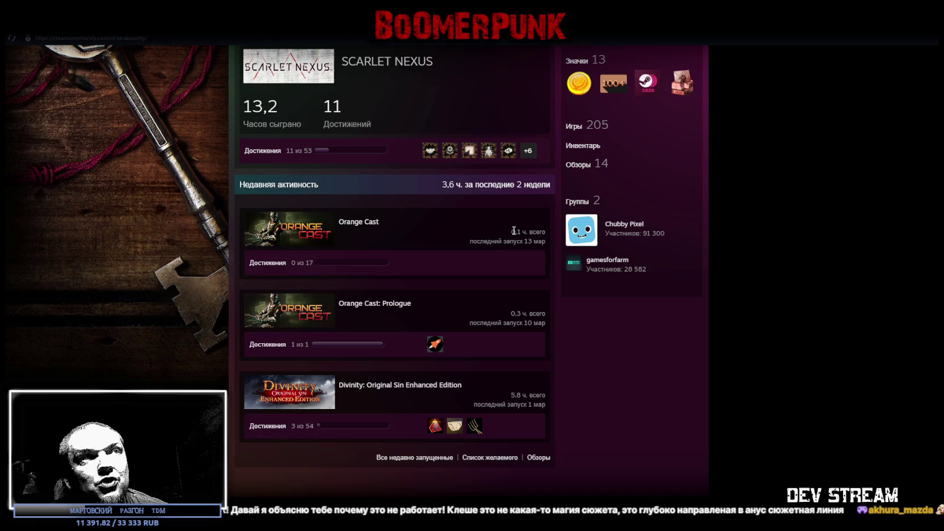
drag(514, 231, 527, 237)
drag(510, 313, 542, 313)
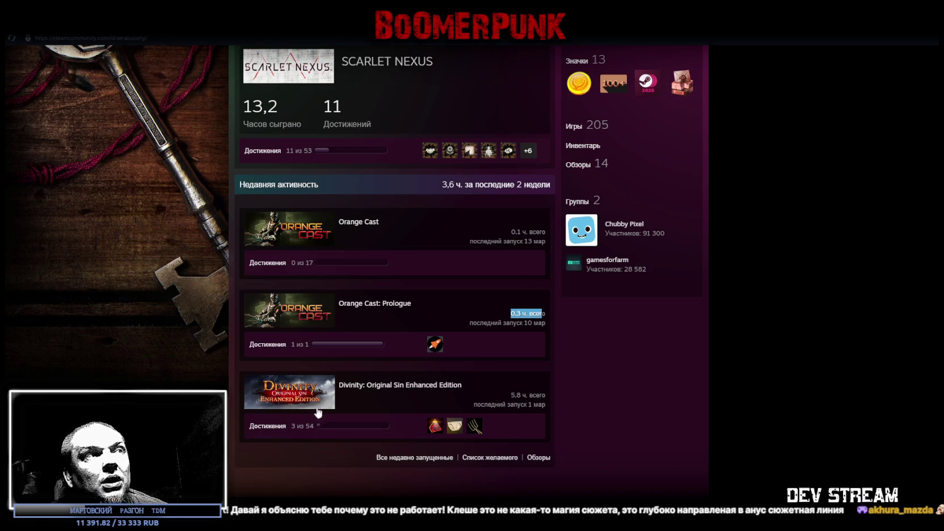
drag(510, 395, 530, 396)
scroll(508, 403, up, 2)
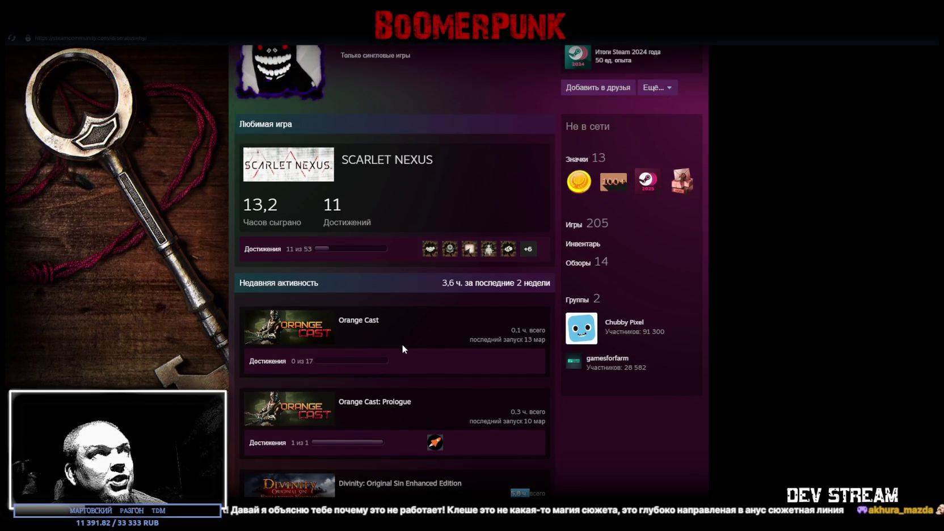
scroll(386, 354, up, 1)
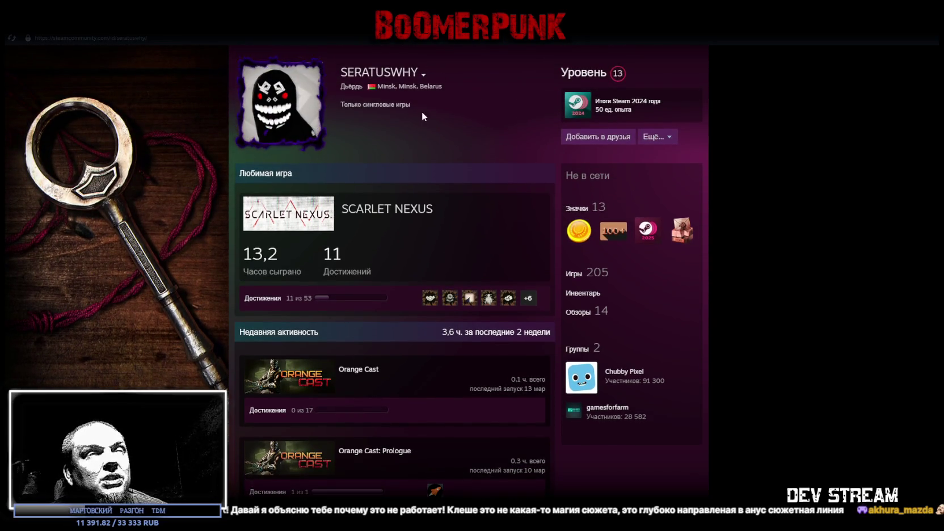
scroll(497, 308, down, 4)
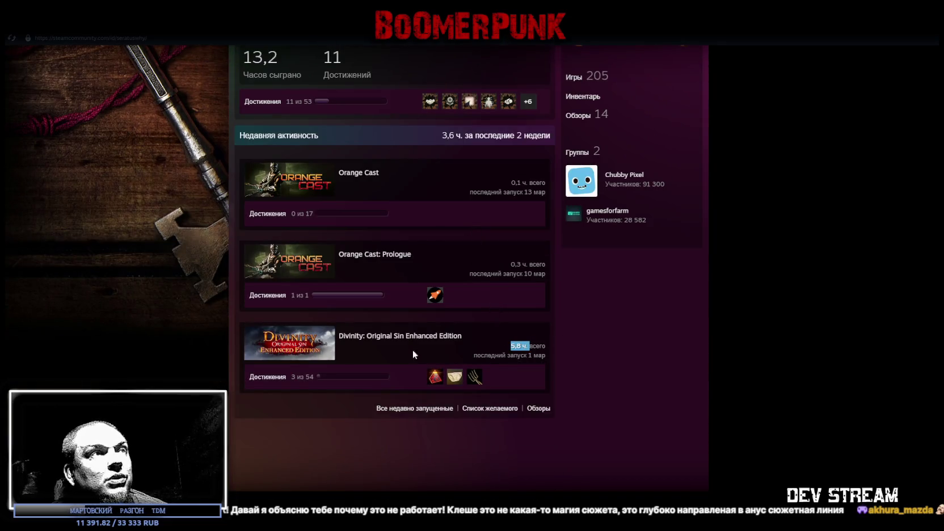
click(591, 379)
- Minimize the profile window to return to the Remothered: Broken Porcelain store page
scroll(596, 354, up, 4)
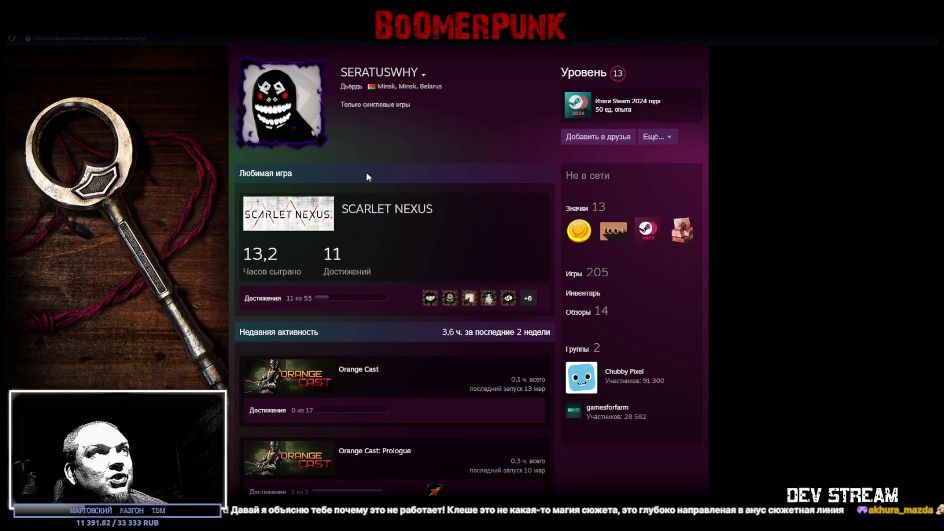
scroll(521, 283, down, 1)
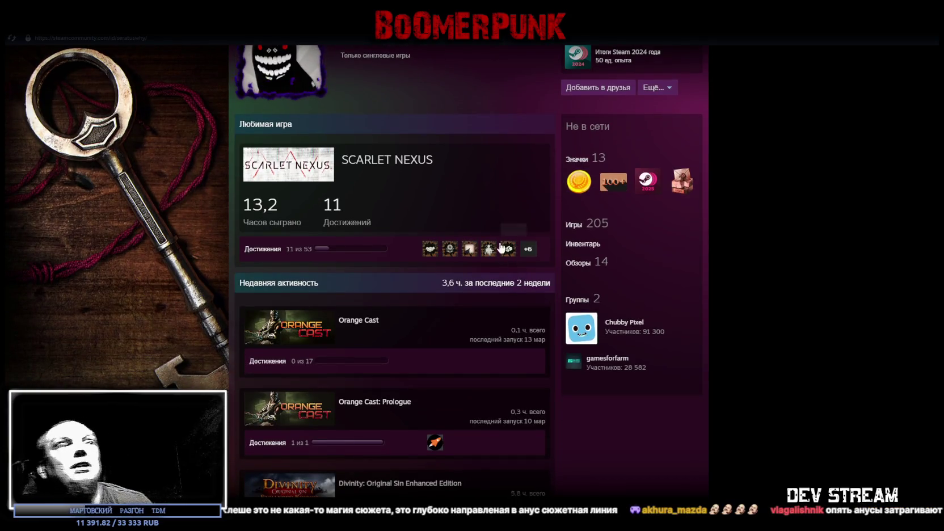
scroll(448, 236, down, 1)
scroll(488, 189, up, 4)
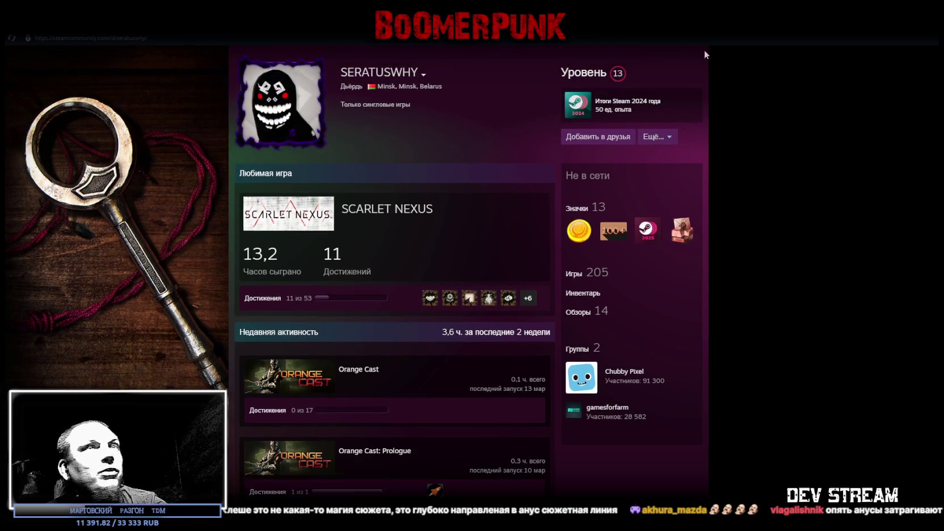
click(601, 40)
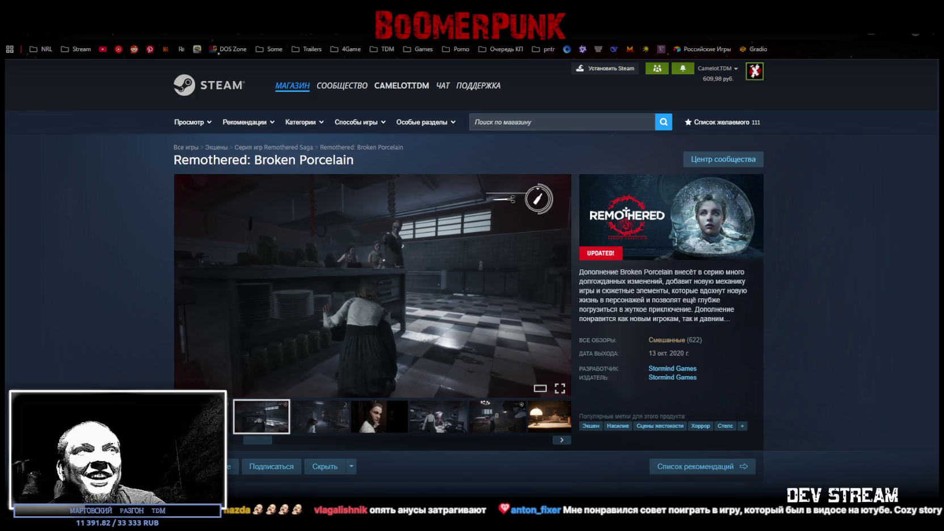
- Restore the browser window and close the Red Nun's Legacy, Tormented Father and Broken Porcelain tabs
mouse_move(527, 6)
mouse_down()
mouse_move(557, 238)
mouse_move(557, 173)
mouse_up()
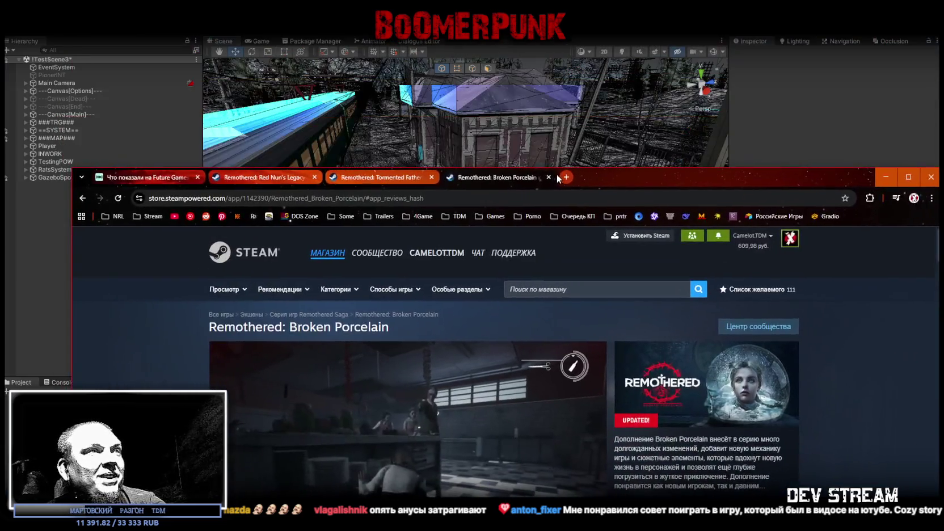
click(314, 177)
click(315, 177)
click(315, 177)
- Switch from the browser back to the Unity editor and open the PropsPack models folder
key(alt+Tab)
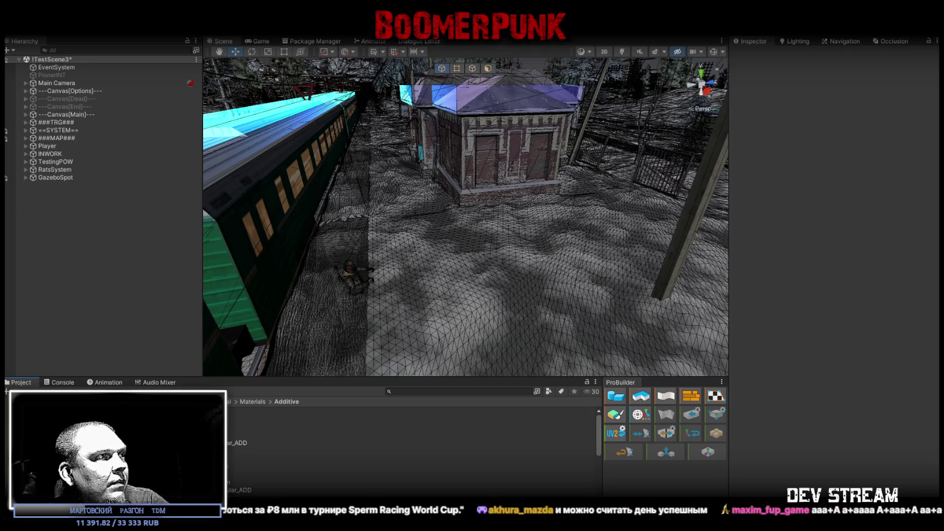
click(45, 454)
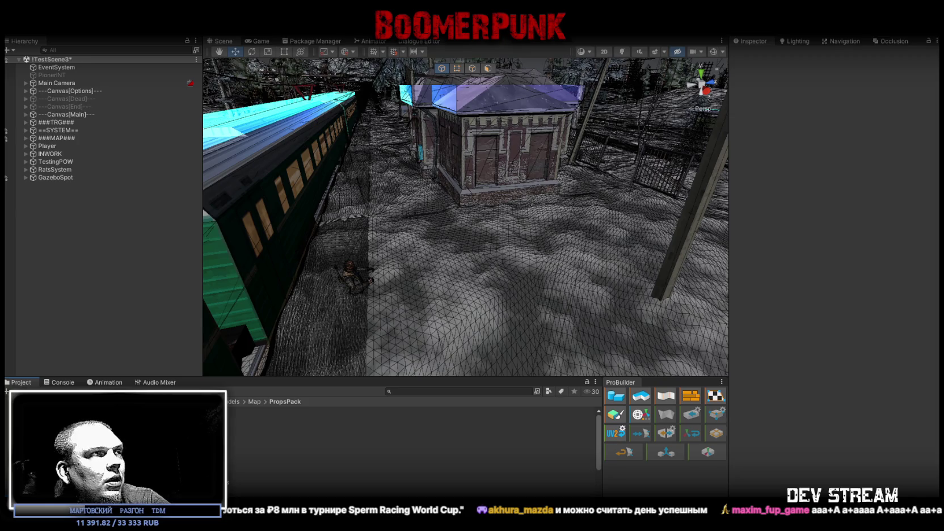
- Compare the PropsKack3 and PropsKack2 texture import settings, then view the Props Pack 3 1 material
scroll(232, 463, down, 3)
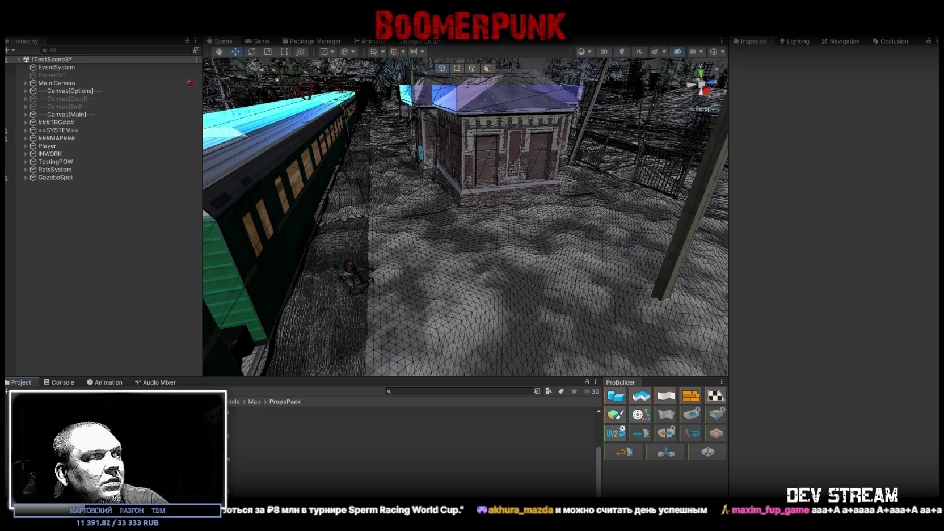
click(255, 451)
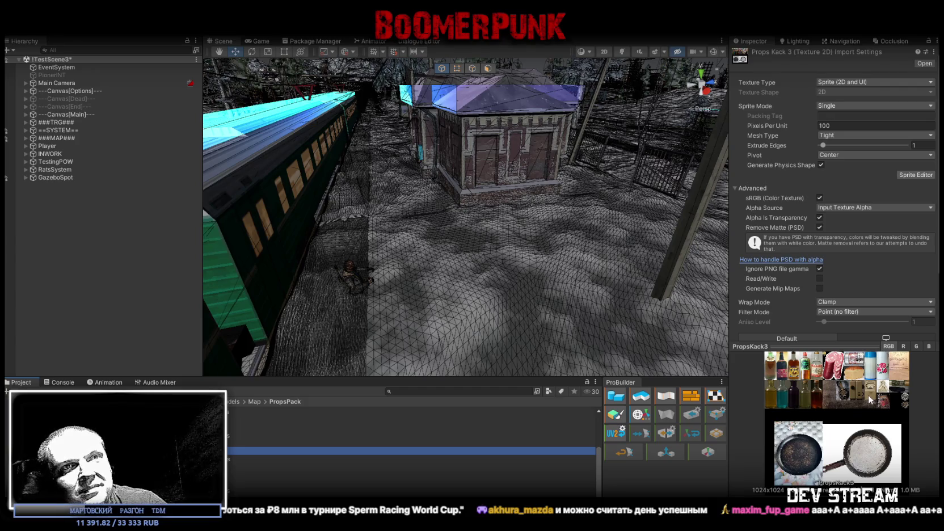
click(340, 427)
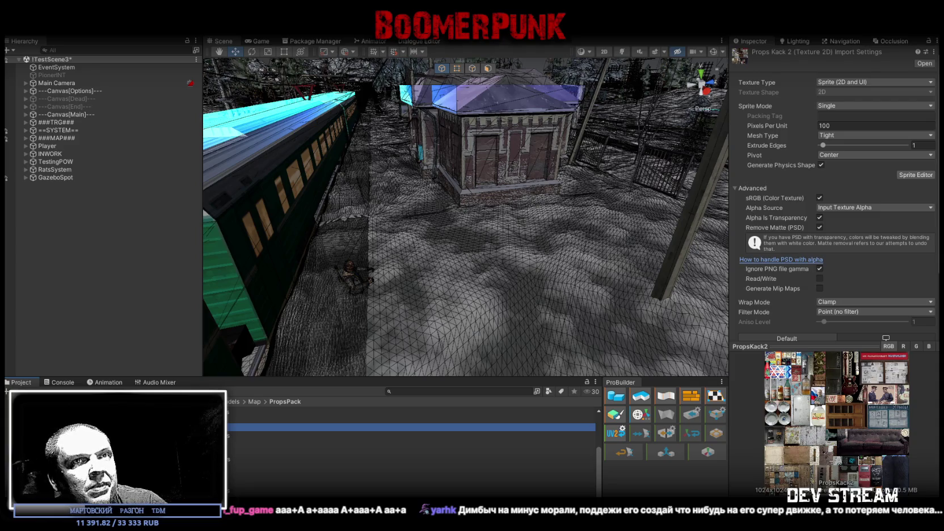
click(242, 452)
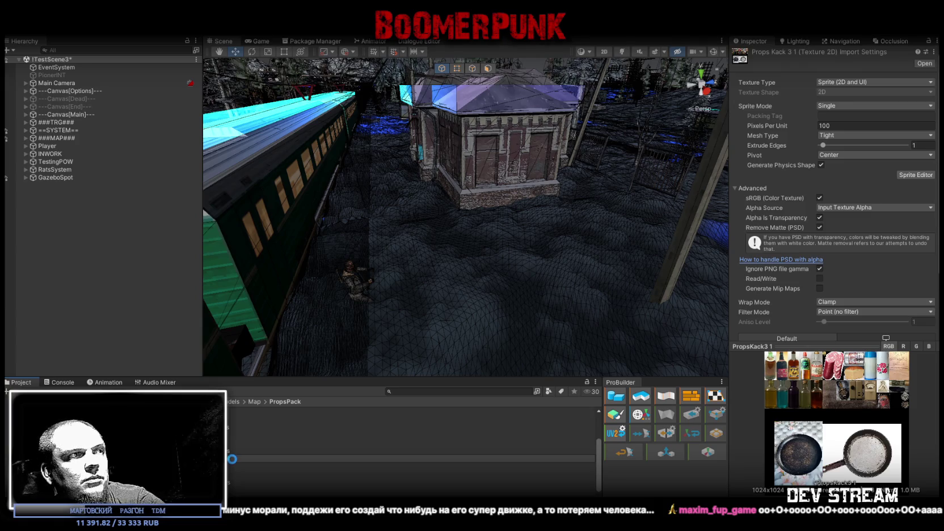
click(237, 493)
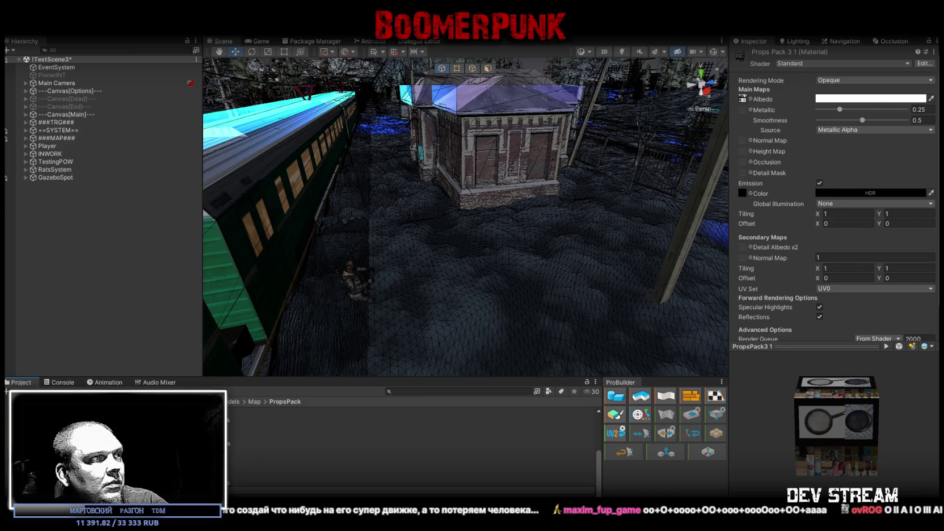
- Set Props Kack 4 as Props Pack 4's albedo, disable emission, and open PropsKack4.psd in Photoshop
click(255, 451)
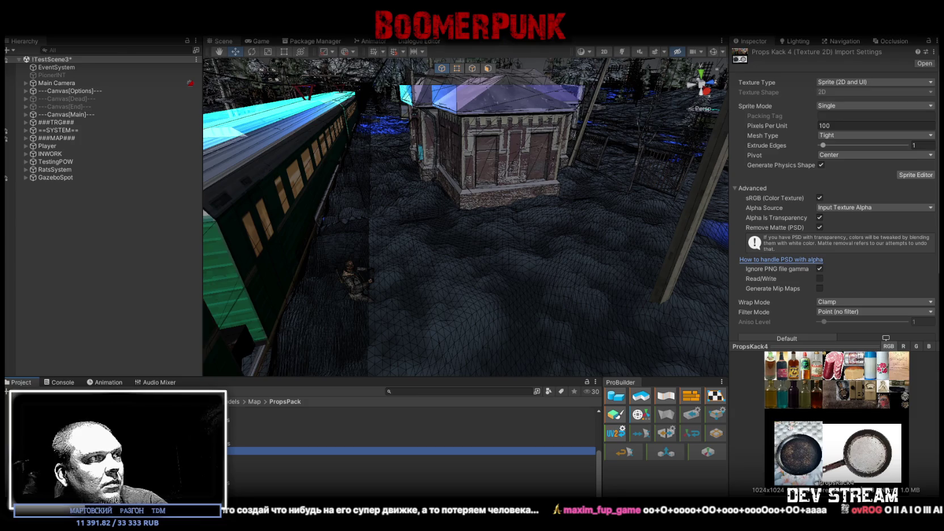
click(255, 495)
mouse_move(255, 451)
mouse_down()
mouse_move(397, 397)
mouse_move(652, 198)
mouse_move(740, 94)
mouse_up()
click(819, 182)
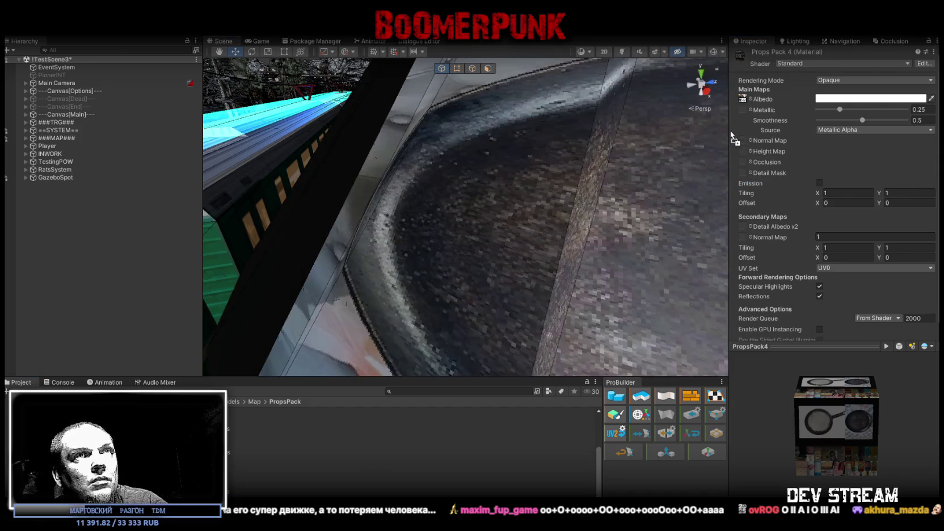
mouse_move(744, 97)
mouse_down()
mouse_move(519, 242)
mouse_move(509, 277)
mouse_move(307, 204)
mouse_move(276, 169)
mouse_move(445, 120)
mouse_move(287, 116)
mouse_move(288, 154)
mouse_move(760, 103)
mouse_move(741, 99)
mouse_up()
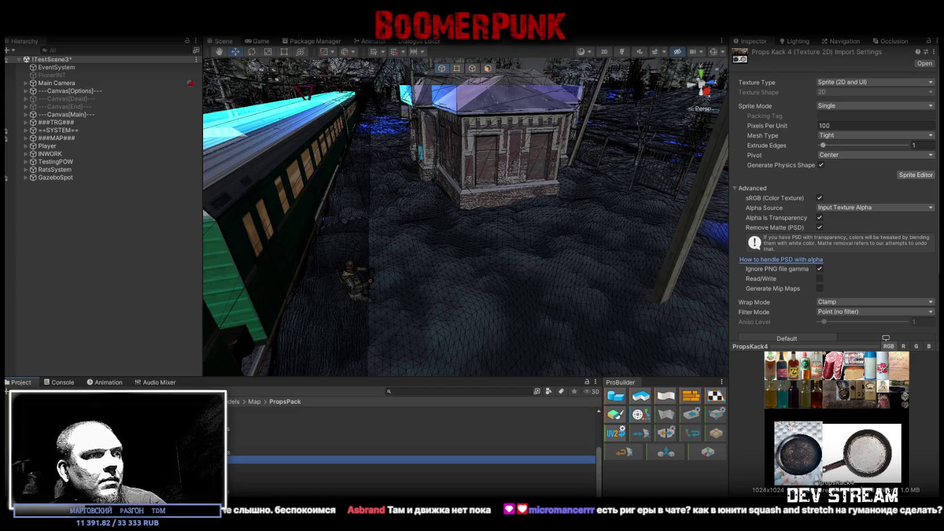
key(alt+Tab)
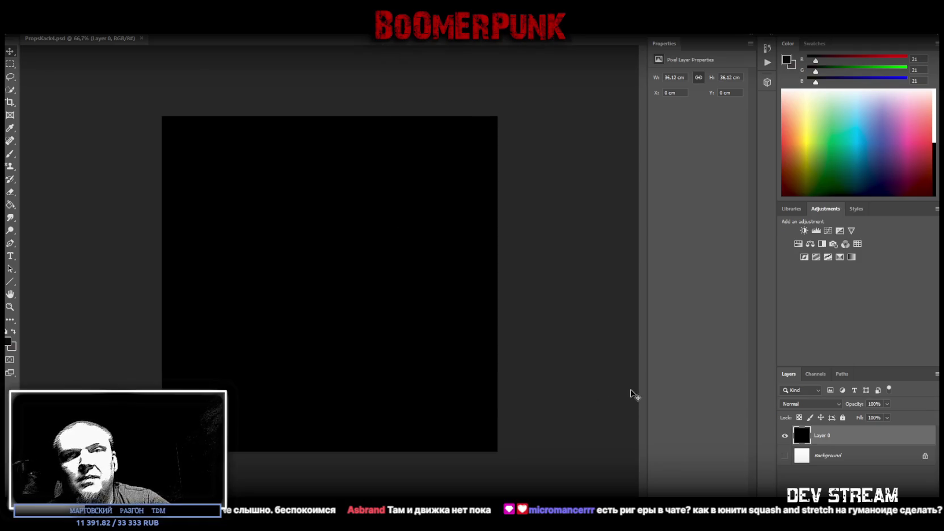
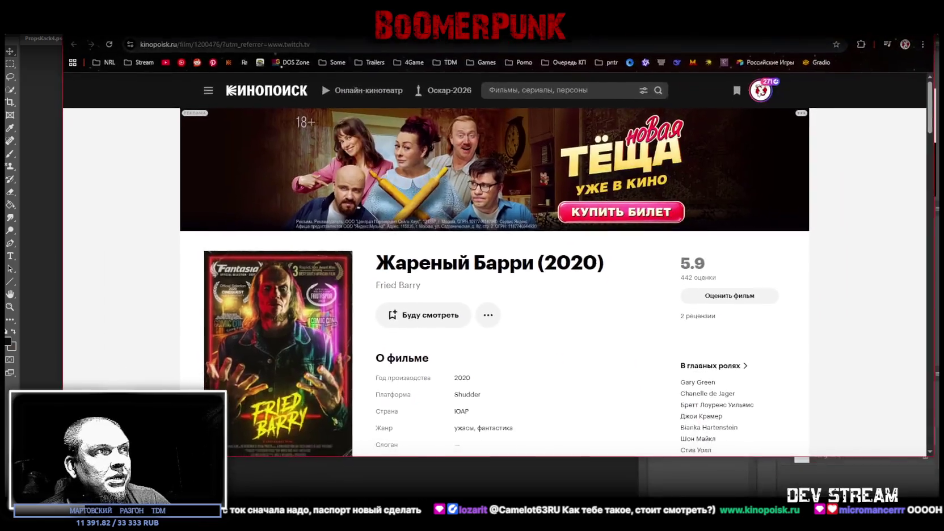
- Look through the Жареный Барри director's filmography on his person page and return to its top
scroll(714, 248, down, 2)
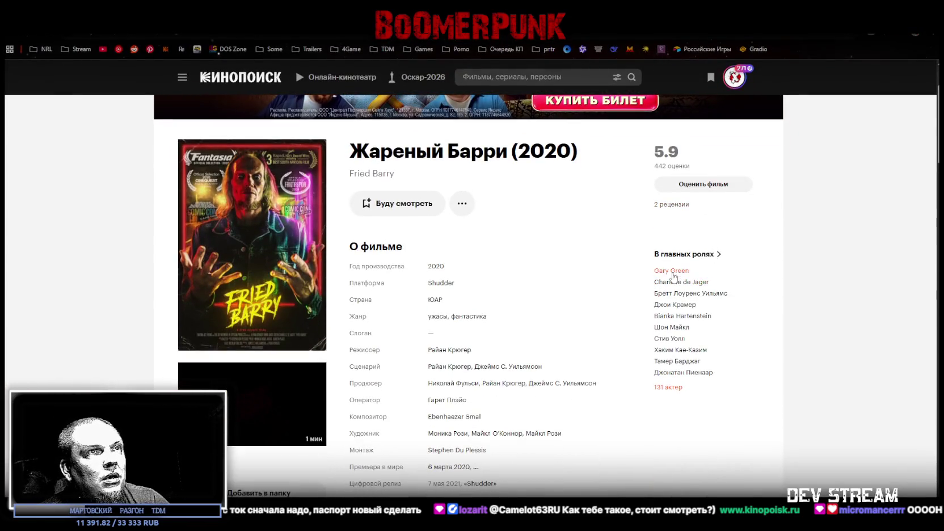
mouse_move(672, 275)
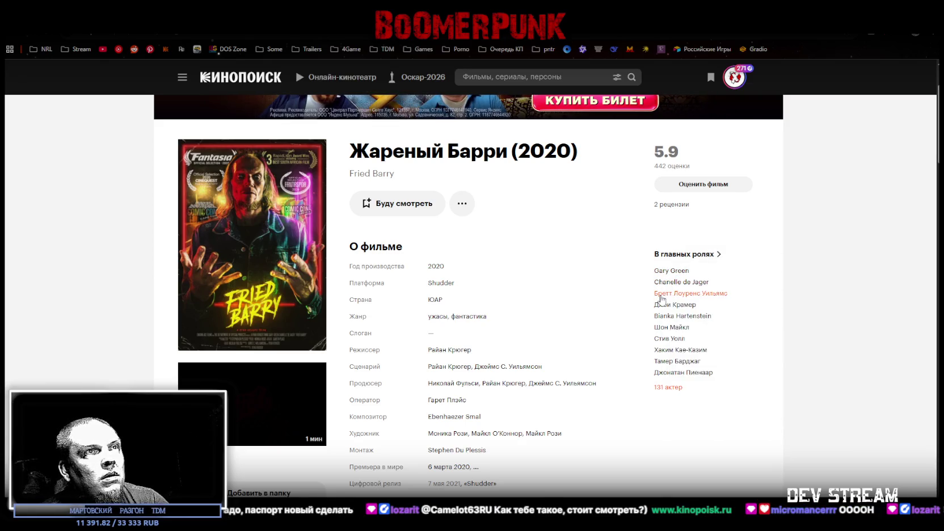
mouse_move(661, 310)
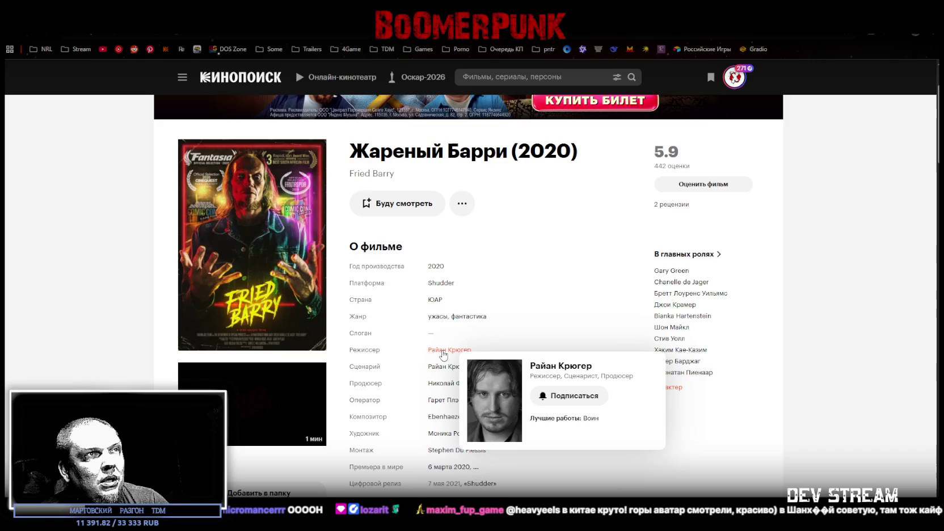
scroll(448, 355, down, 2)
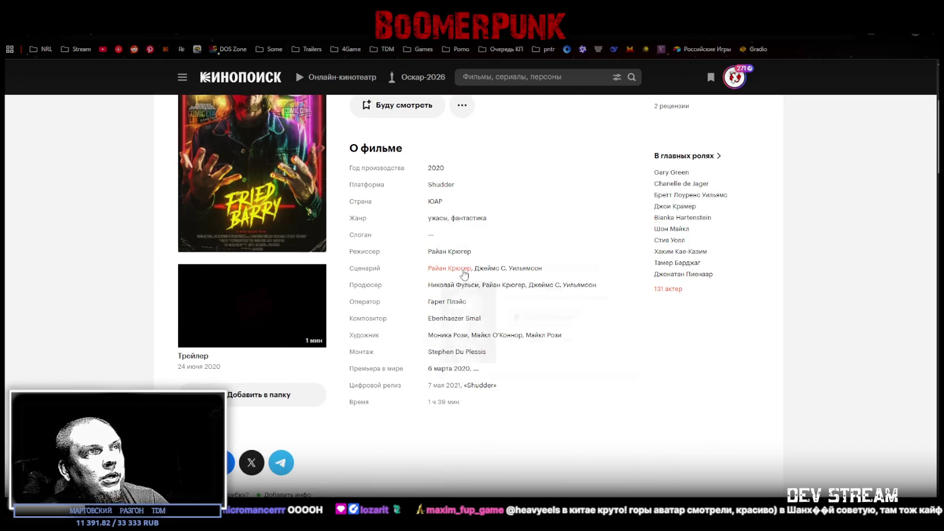
mouse_move(458, 271)
scroll(611, 337, down, 2)
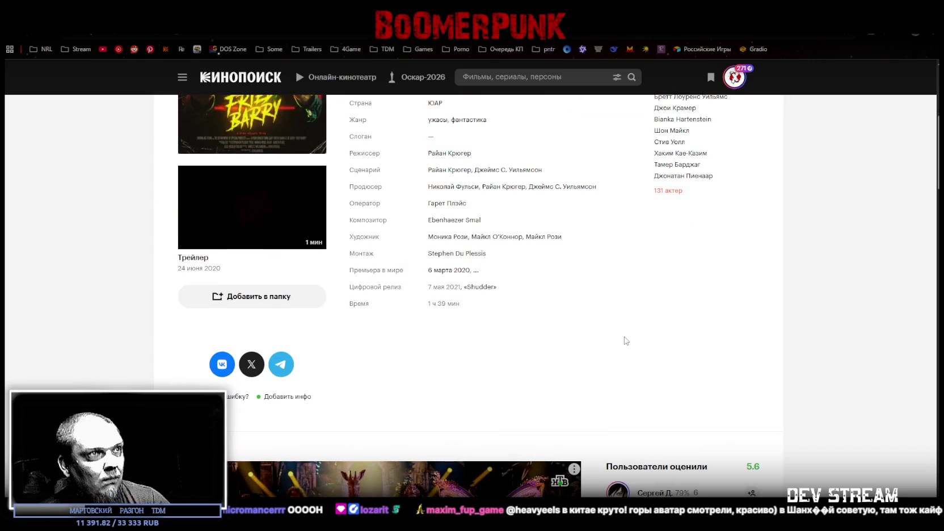
scroll(625, 336, down, 4)
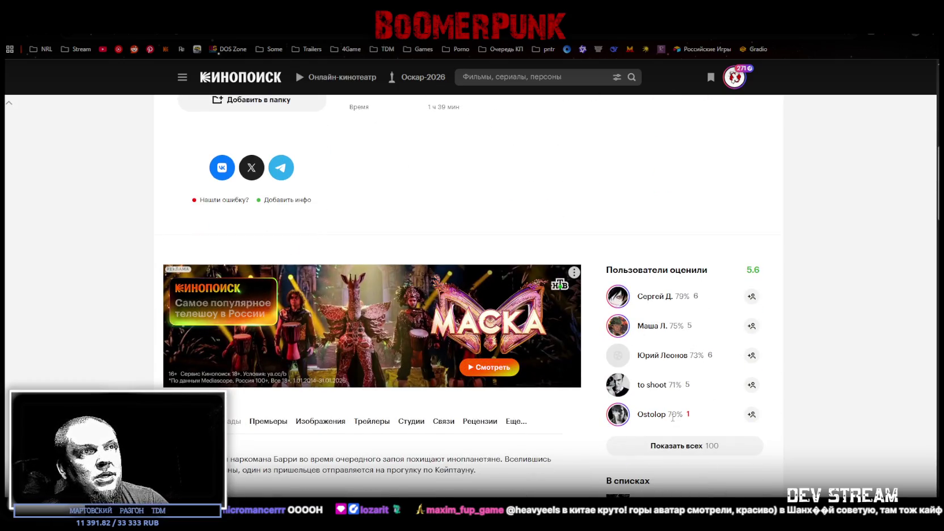
scroll(497, 308, up, 10)
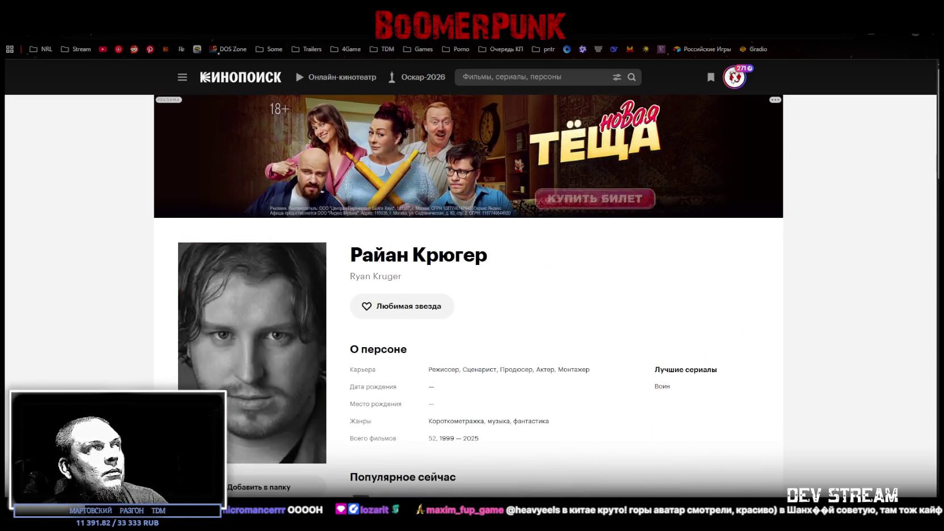
scroll(484, 319, down, 10)
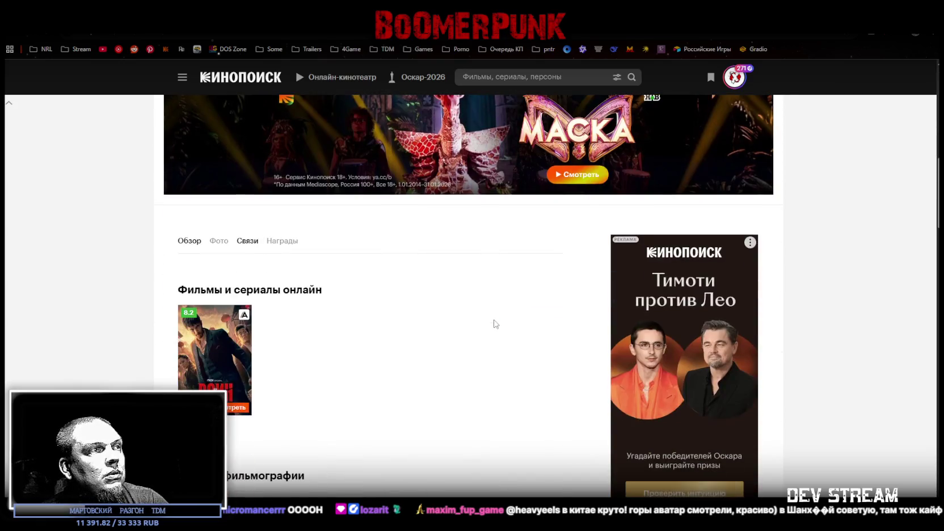
scroll(324, 295, down, 20)
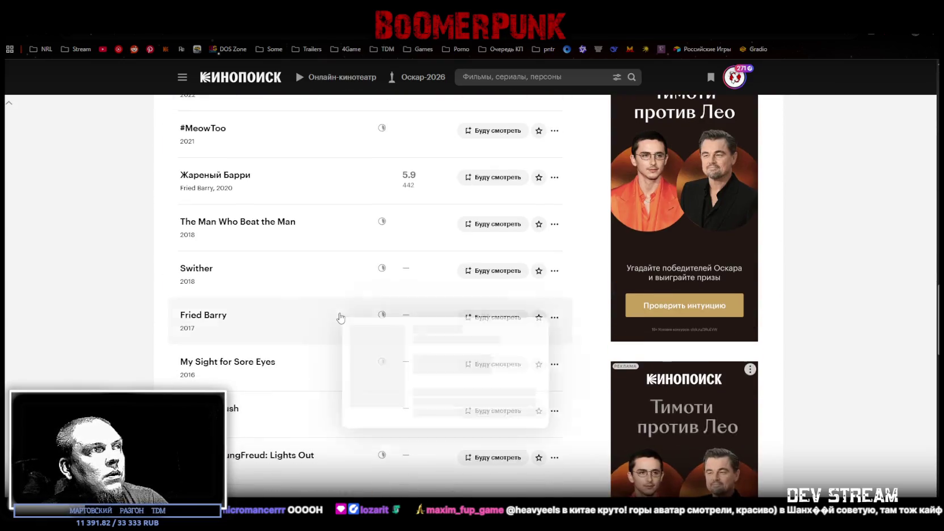
scroll(342, 317, down, 10)
scroll(310, 321, up, 3)
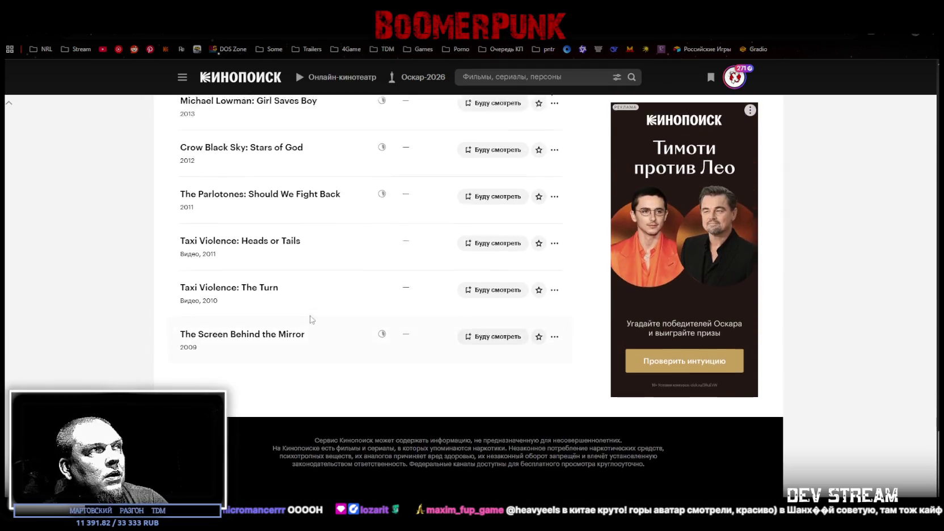
scroll(280, 323, up, 1)
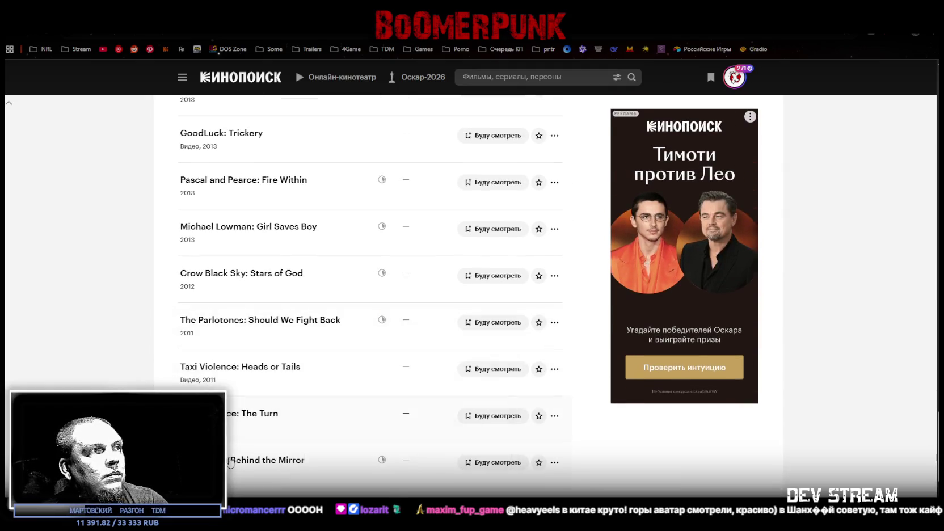
mouse_move(230, 462)
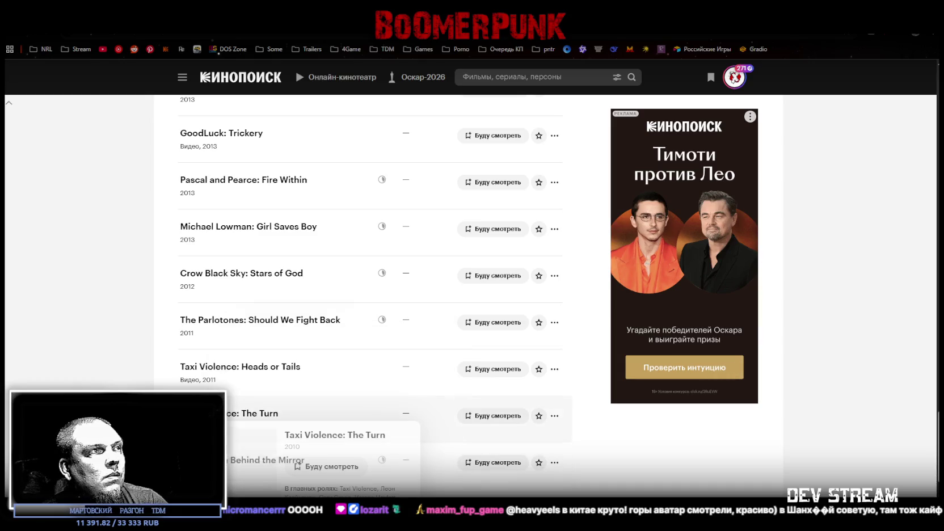
mouse_move(228, 367)
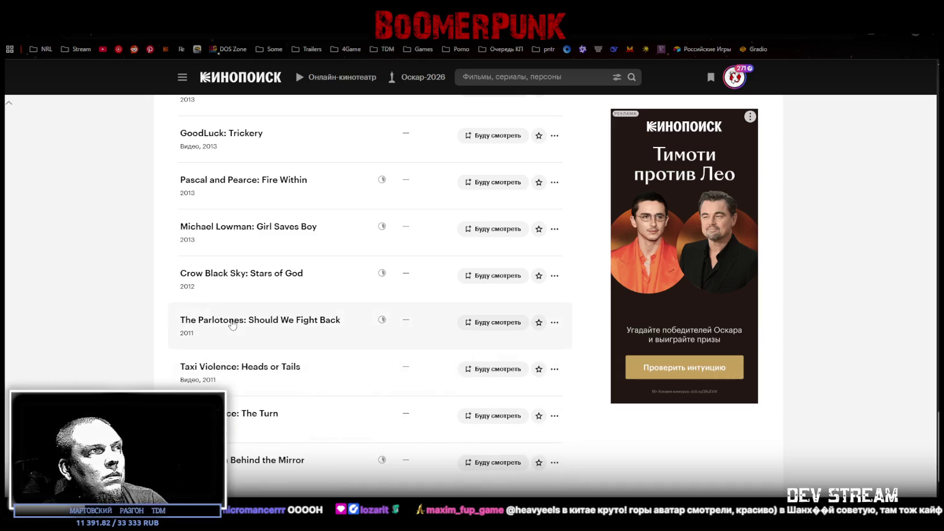
mouse_move(230, 277)
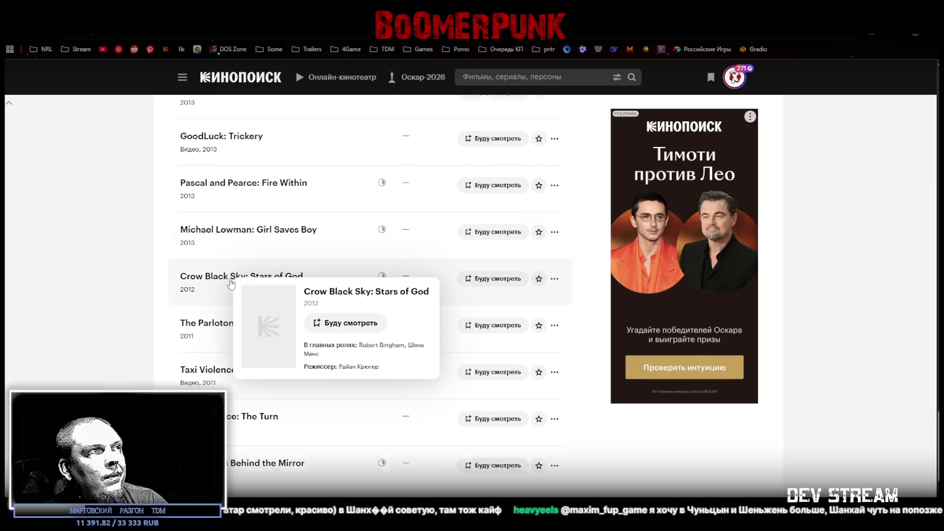
scroll(225, 318, up, 3)
scroll(233, 329, up, 5)
scroll(222, 318, up, 10)
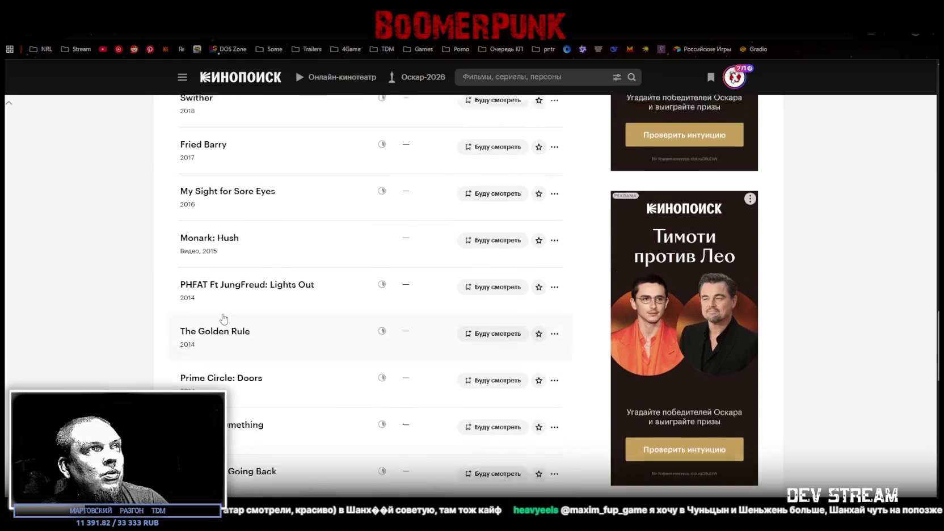
mouse_move(218, 329)
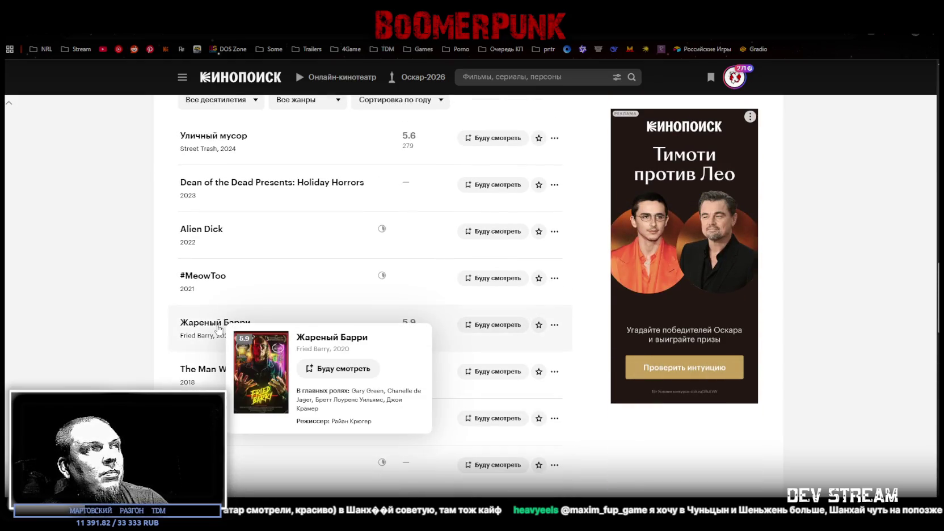
scroll(218, 328, up, 2)
mouse_move(223, 238)
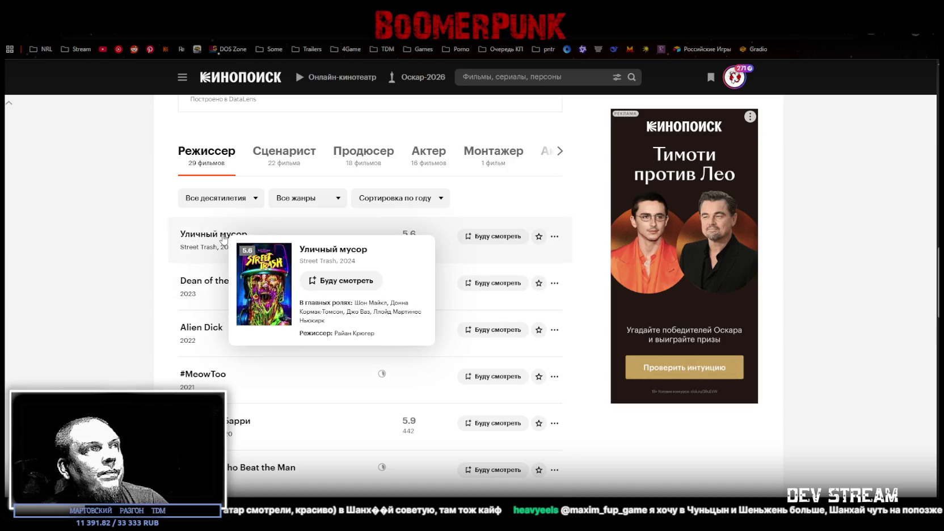
scroll(460, 410, up, 1)
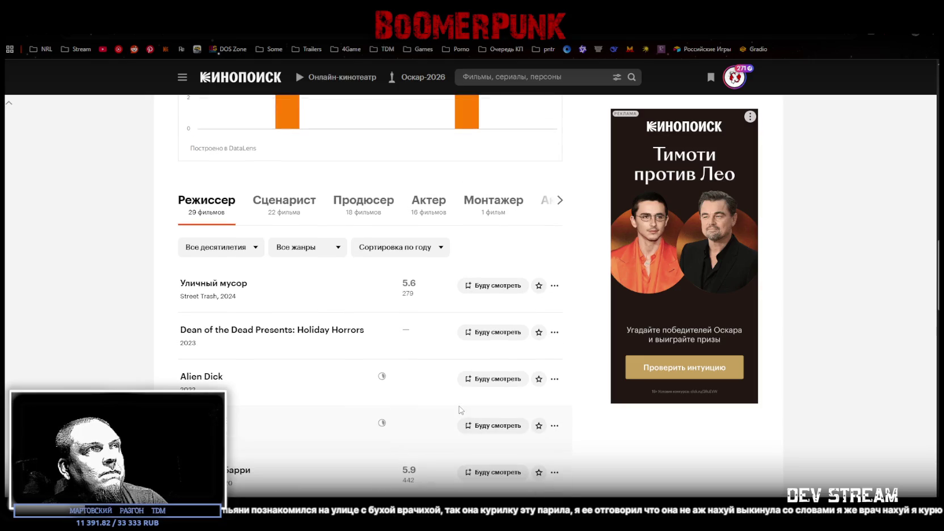
- Switch the filmography to the Сценарист credits and browse them up to the Воин series
click(283, 202)
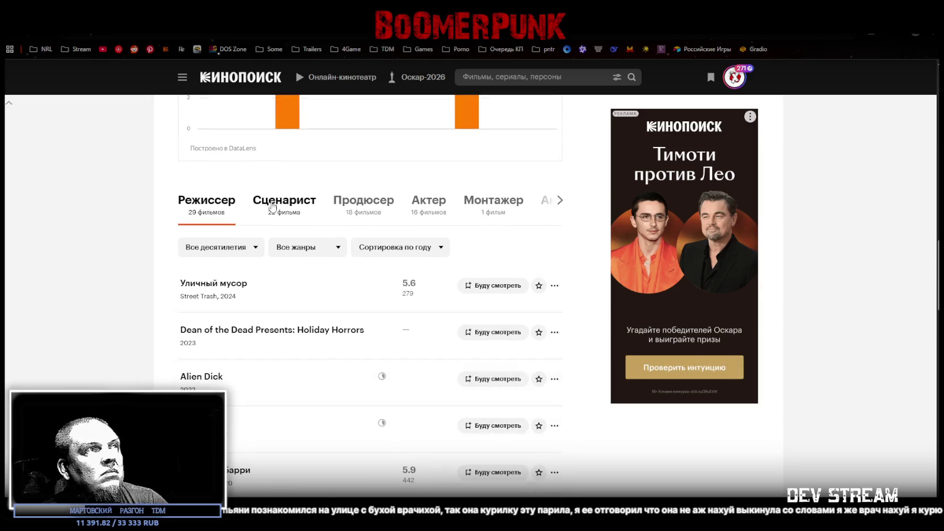
scroll(284, 347, down, 9)
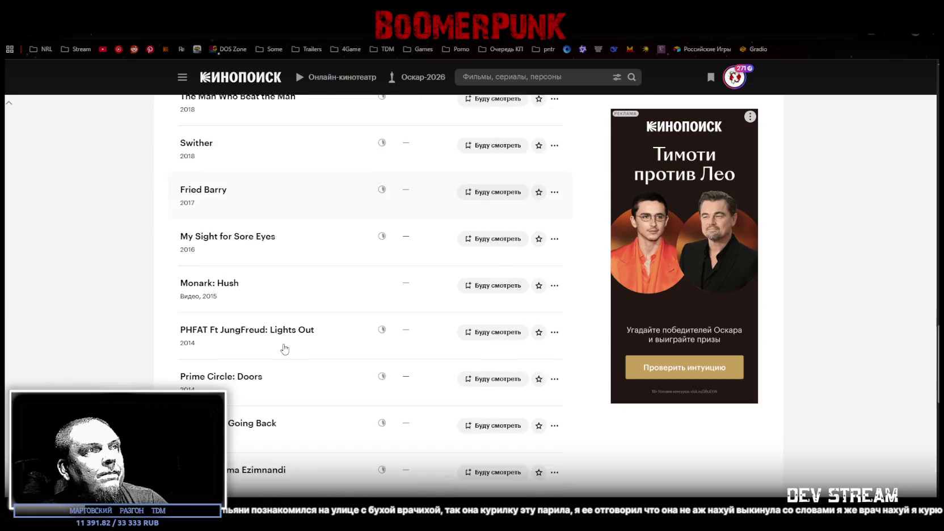
scroll(285, 349, down, 8)
scroll(285, 348, up, 10)
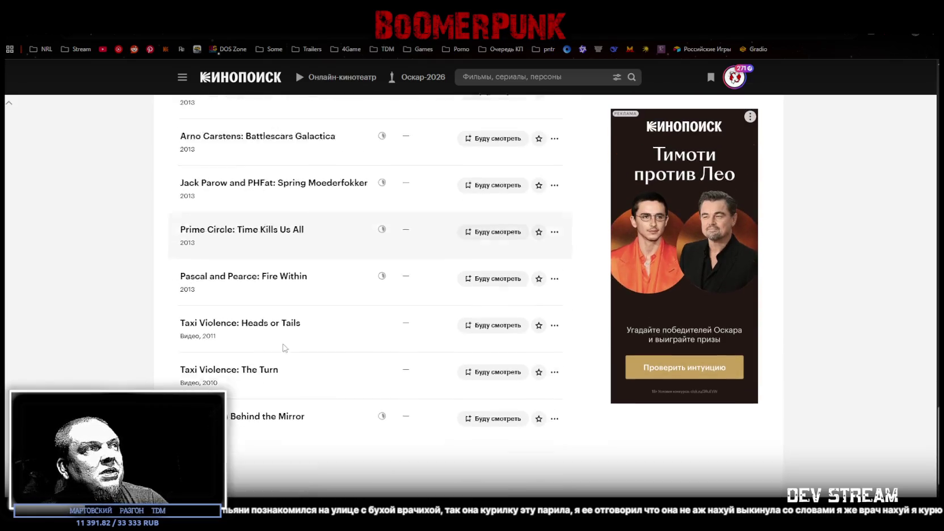
scroll(285, 348, up, 15)
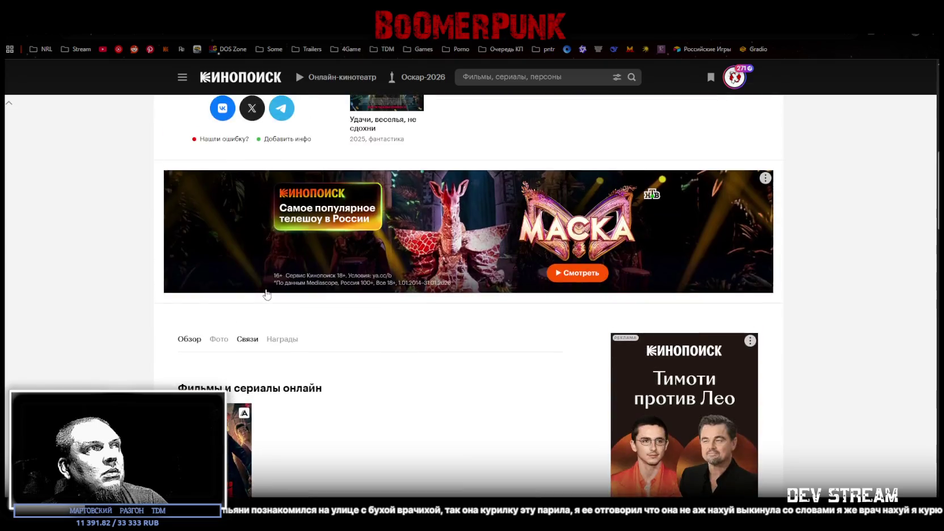
scroll(307, 292, up, 5)
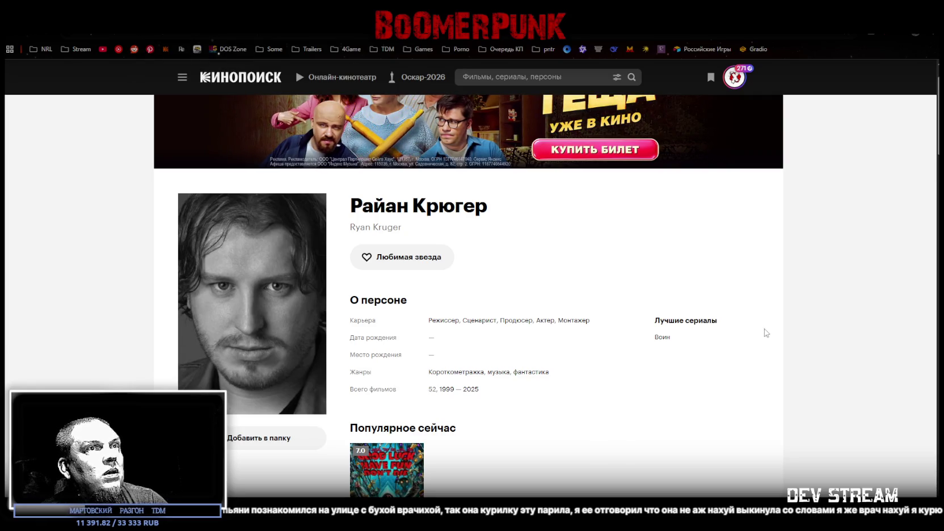
mouse_move(661, 339)
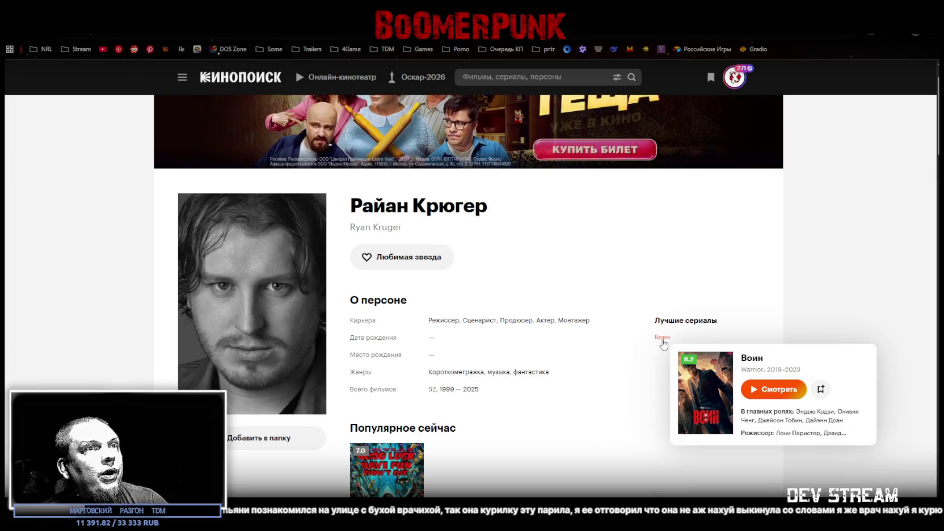
- Open and look over the Воин series page
click(663, 339)
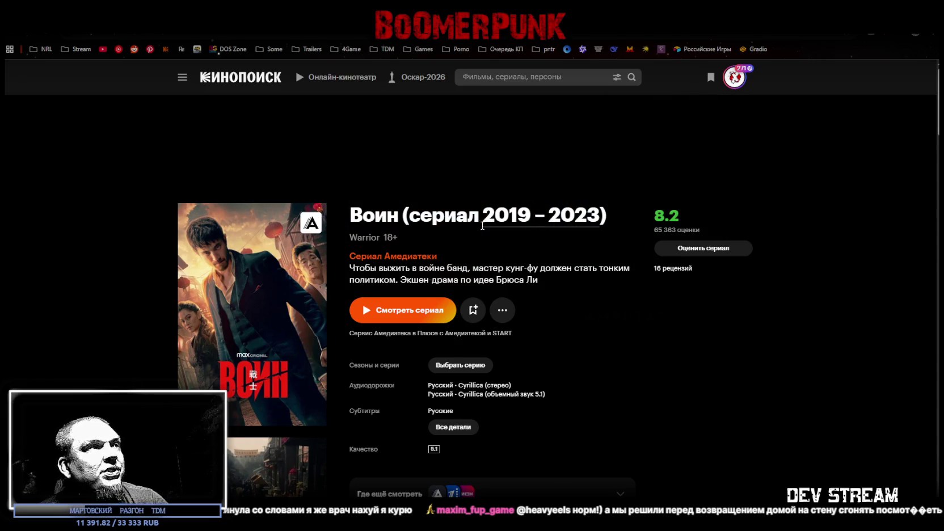
scroll(575, 256, down, 2)
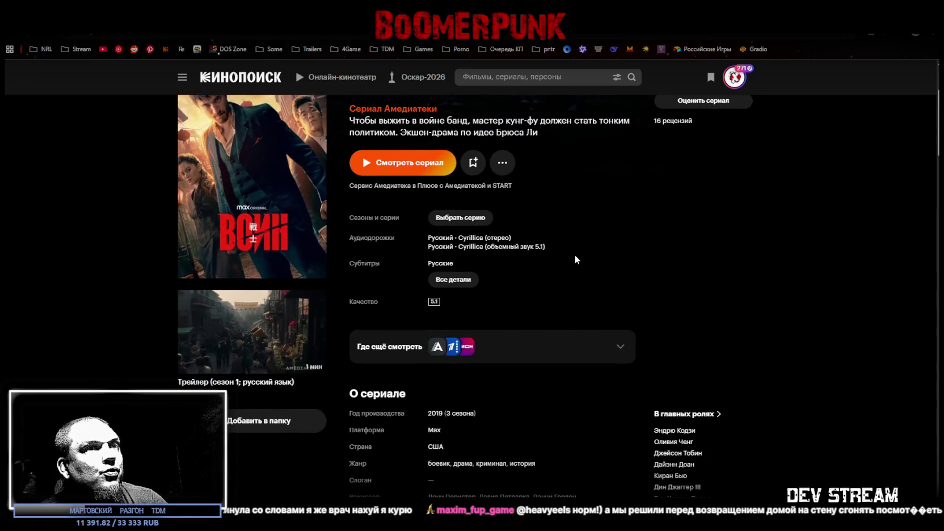
scroll(574, 257, down, 2)
scroll(573, 256, up, 3)
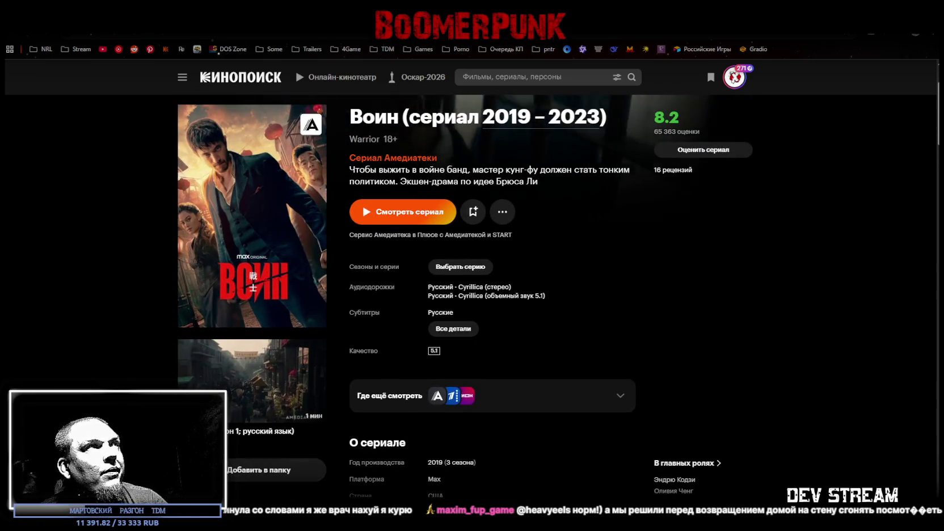
- Return to the Жареный Барри film page and open its composer's page
key(alt+Left)
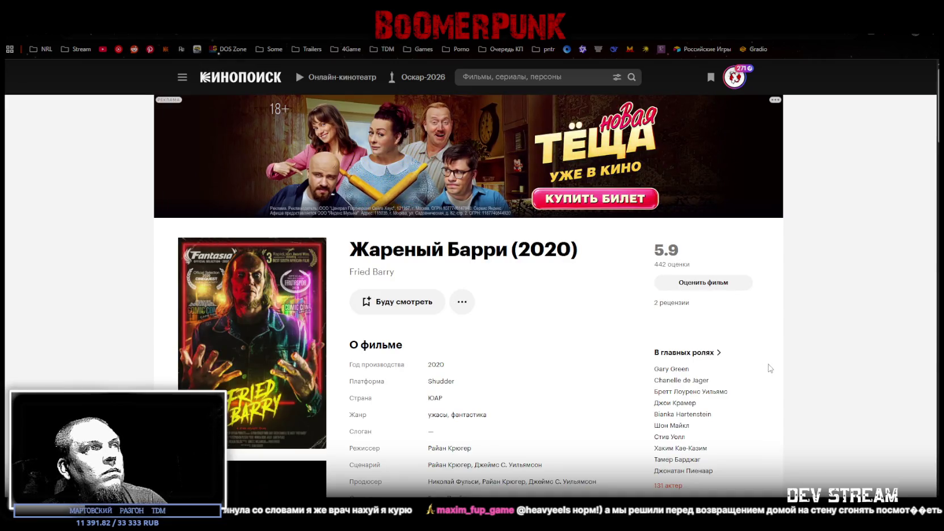
scroll(760, 366, down, 2)
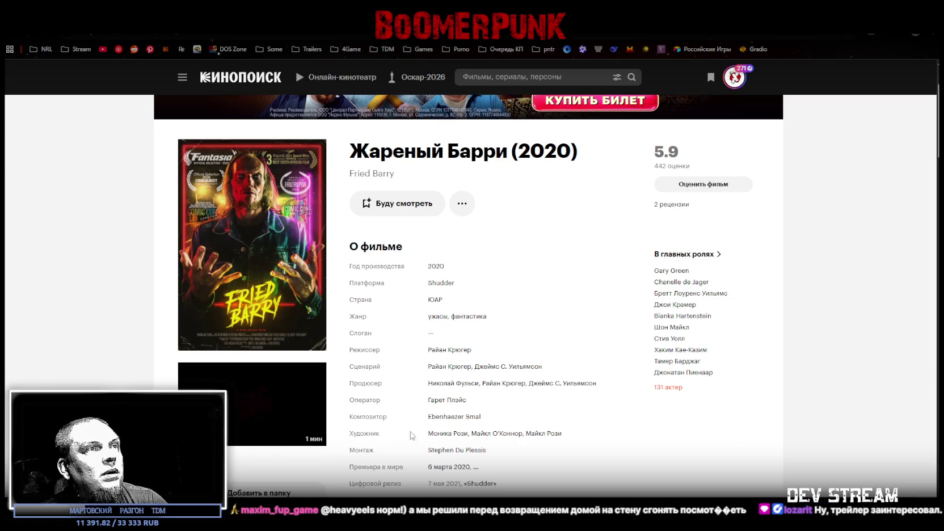
click(443, 419)
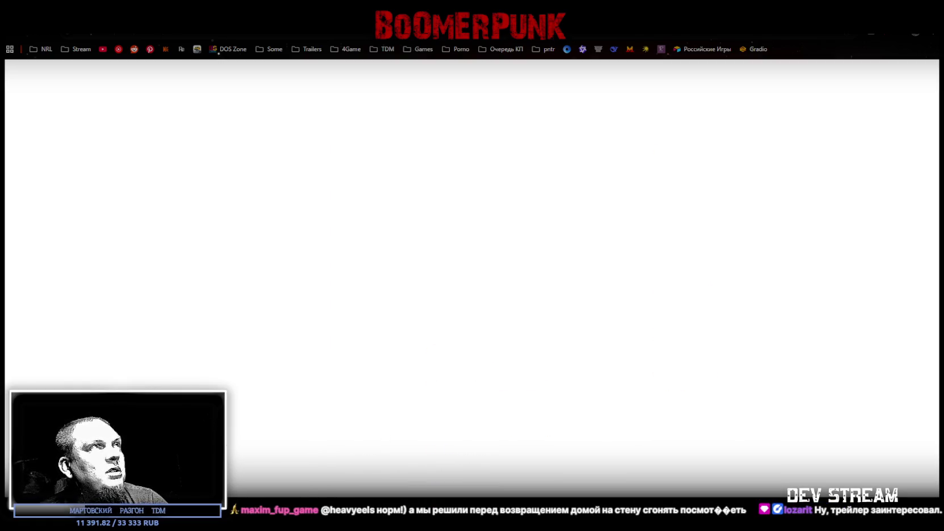
- Open Жареный Барри from the composer's credits, then switch to Photoshop's black PropsRack4.psd canvas
scroll(301, 330, down, 7)
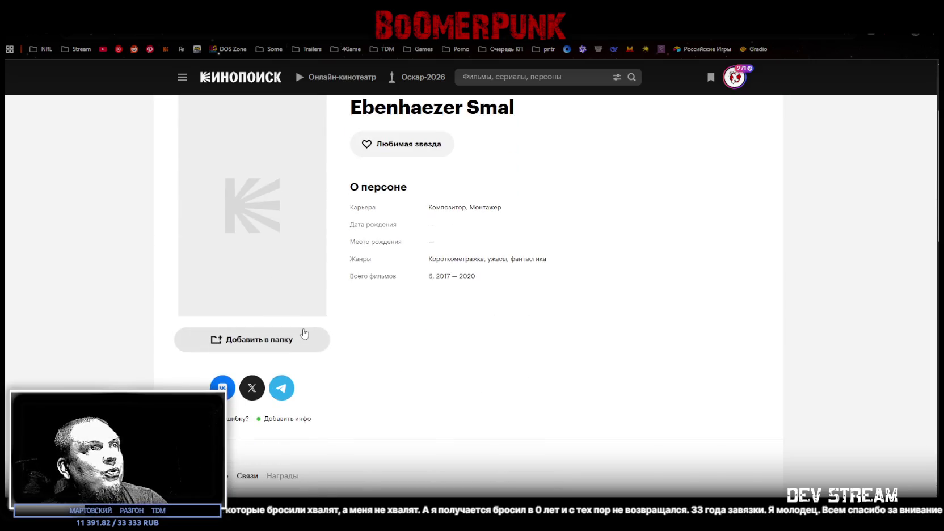
scroll(316, 334, down, 9)
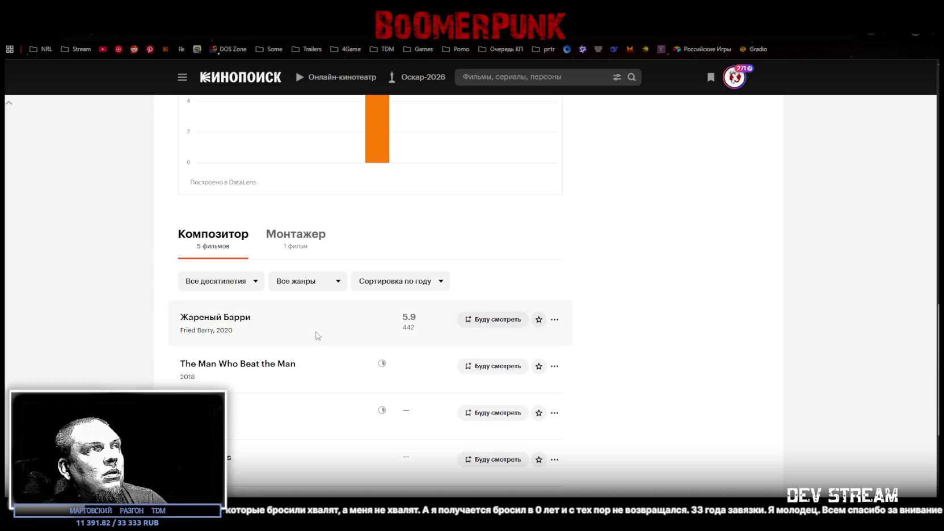
scroll(318, 335, down, 2)
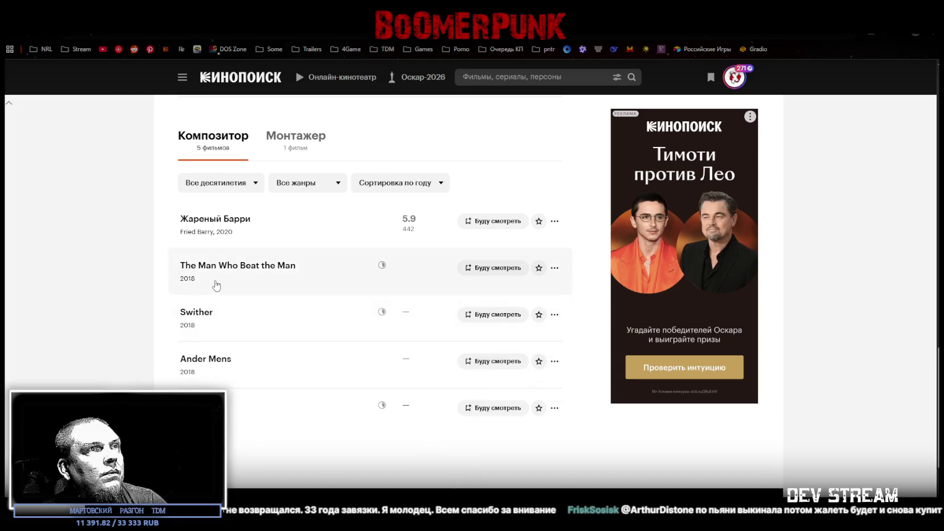
click(233, 220)
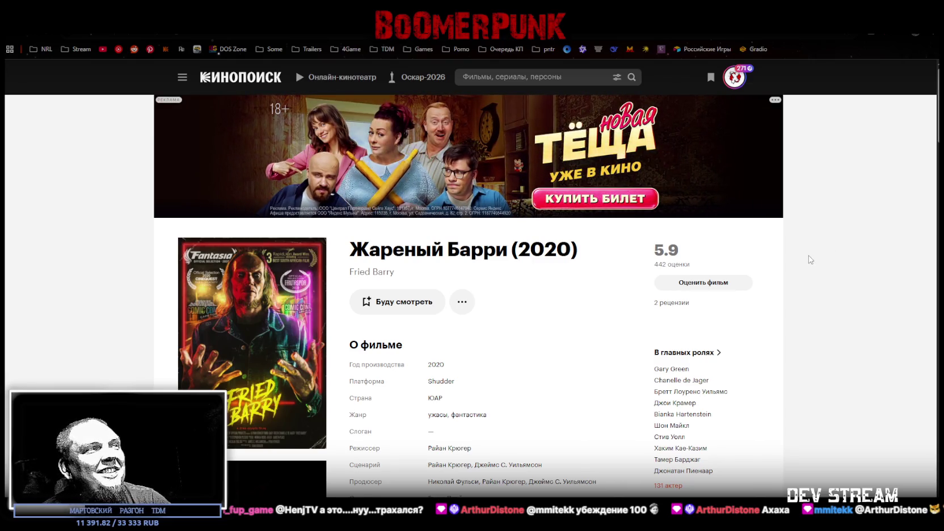
scroll(811, 259, down, 3)
key(alt+Tab)
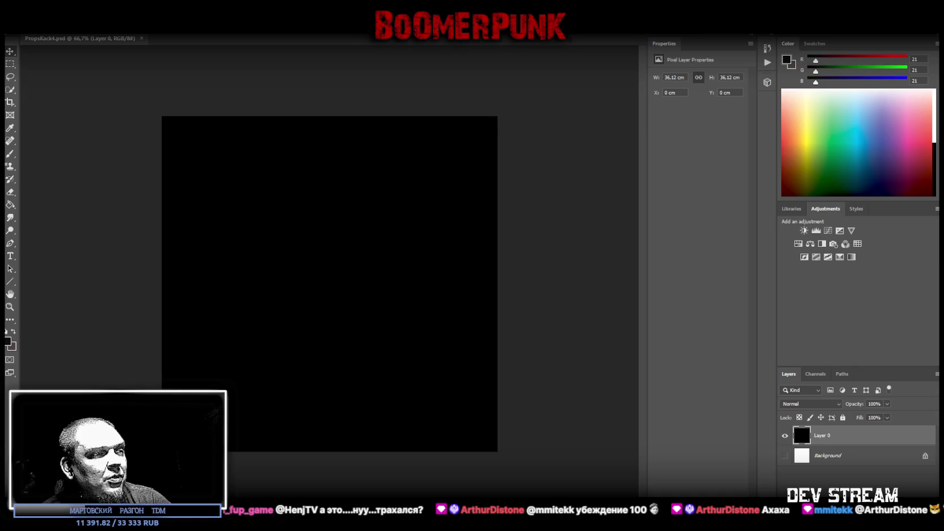